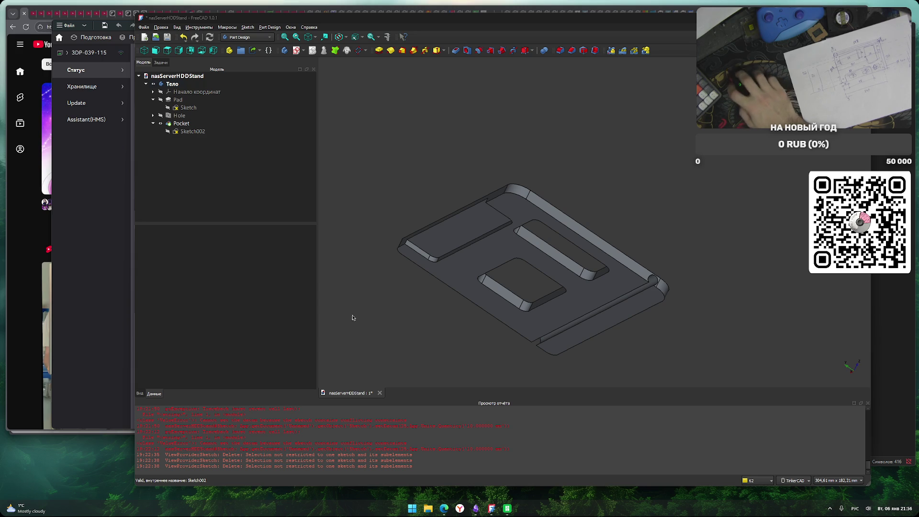
Hide the original body Тело with Space.
mouse_move(411, 327)
middle_down()
mouse_move(417, 334)
mouse_move(412, 292)
mouse_move(436, 301)
middle_up()
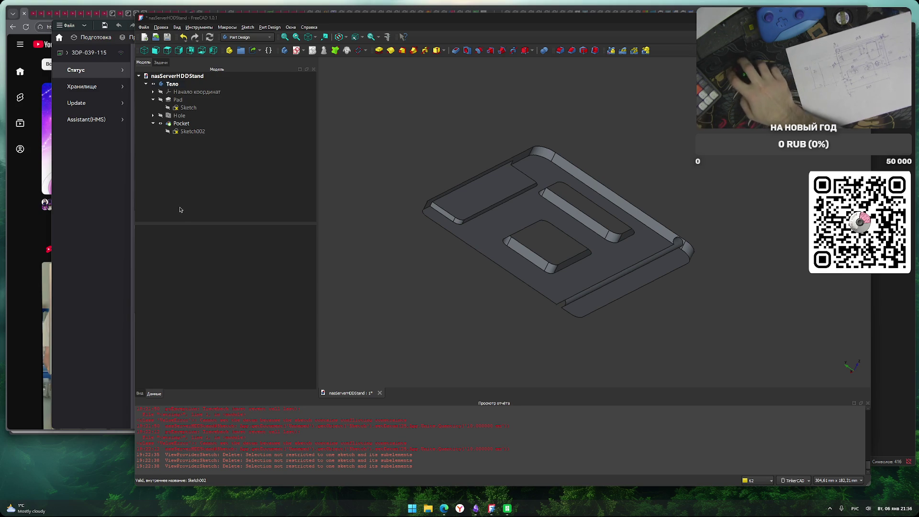
click(178, 99)
click(173, 83)
key(space)
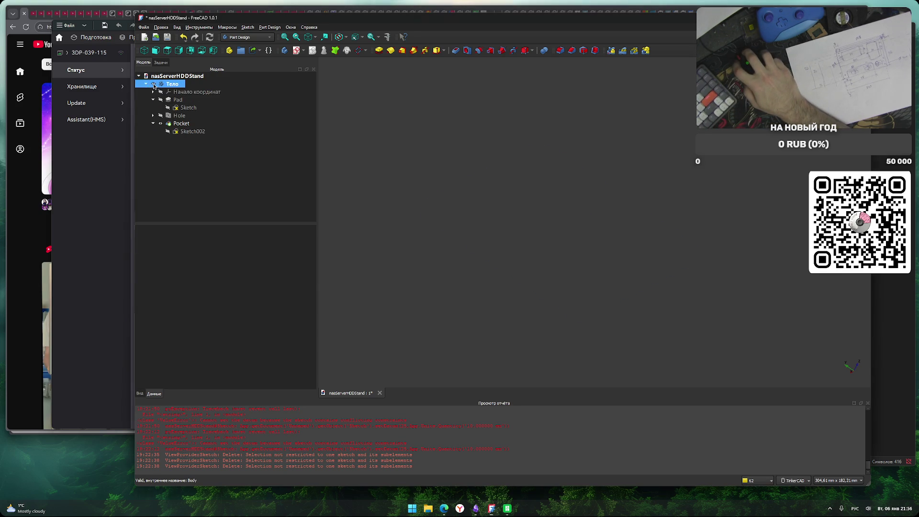
click(196, 132)
ctrl+click(198, 136)
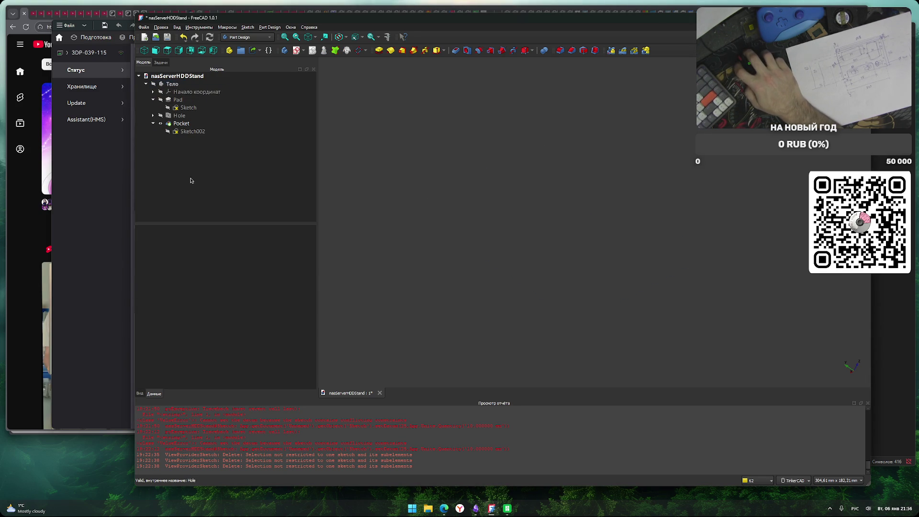
Add a new empty body and rename the original body to 'Прототип'.
click(284, 50)
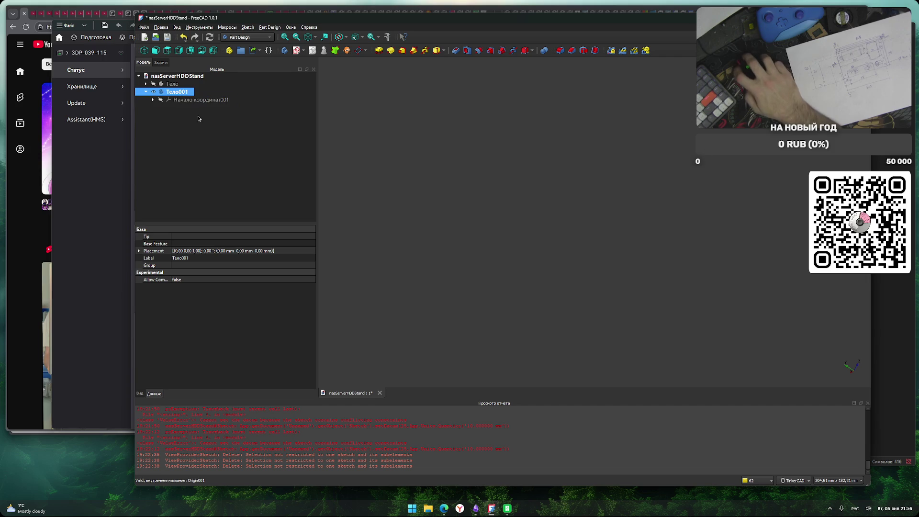
key(Up)
key(F2)
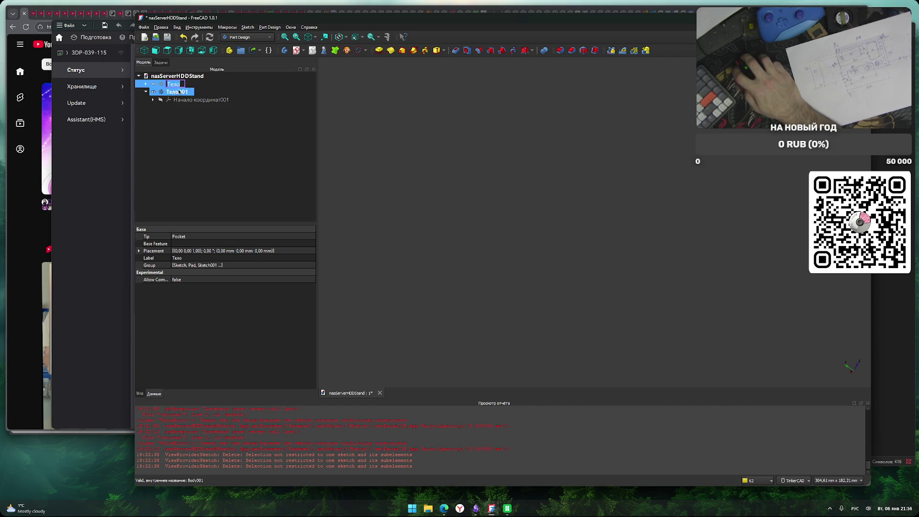
text(Вы)
key(BackSpace)
key(BackSpace)
text(Прототип)
key(Return)
Select the new body Тело001 and start a new sketch in it.
click(215, 154)
click(192, 92)
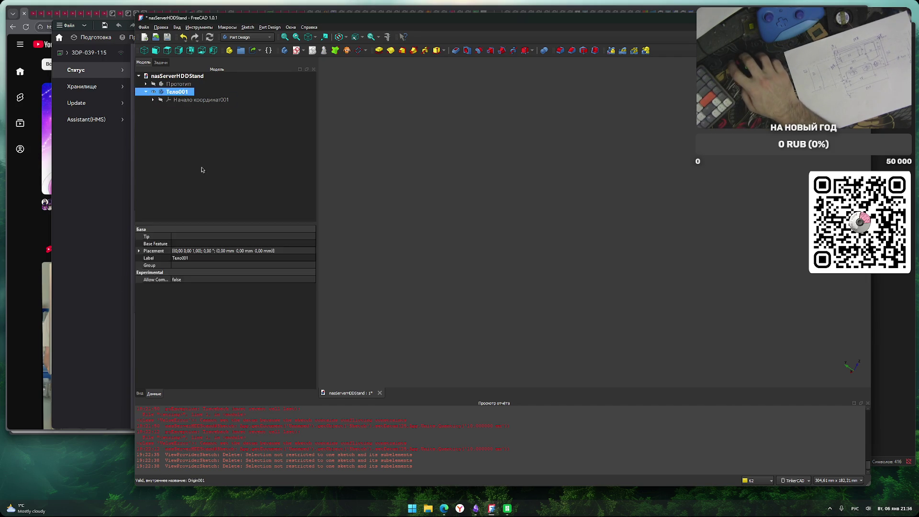
click(297, 50)
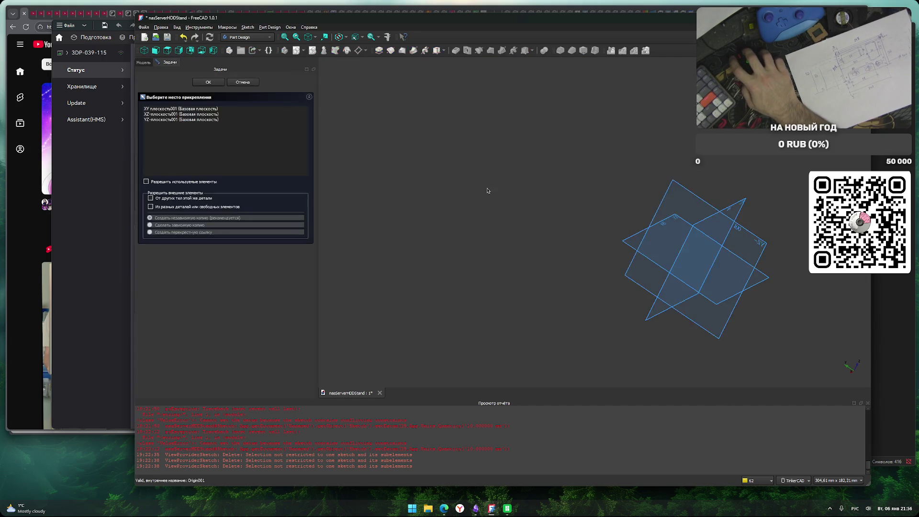
Attach the sketch to the XY plane, confirm, and pan the empty Sketch003 into place.
scroll(650, 227, up, 5)
mouse_move(632, 236)
right_down()
mouse_move(743, 261)
mouse_move(754, 225)
mouse_move(780, 247)
mouse_move(792, 275)
mouse_move(782, 314)
mouse_move(815, 304)
mouse_move(804, 249)
right_up()
key(1)
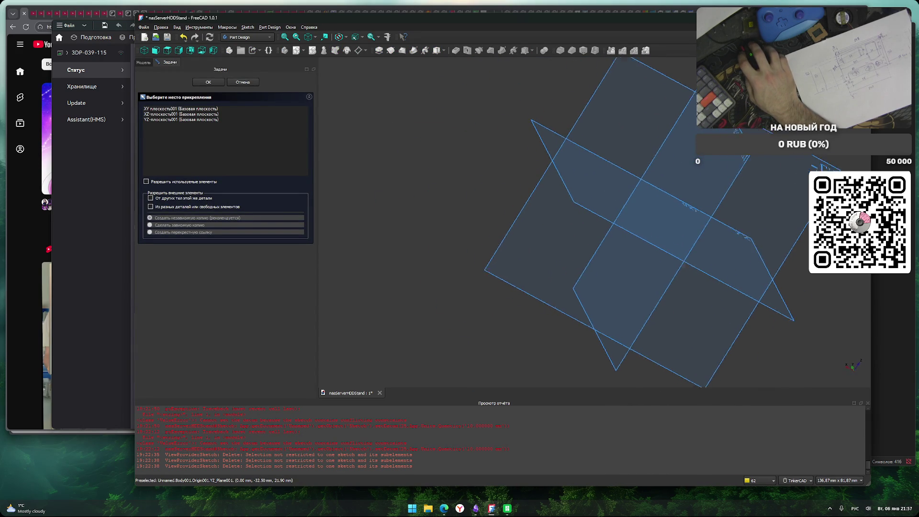
mouse_move(811, 169)
right_down()
mouse_move(765, 211)
mouse_move(665, 223)
mouse_move(773, 231)
mouse_move(833, 225)
right_up()
key(1)
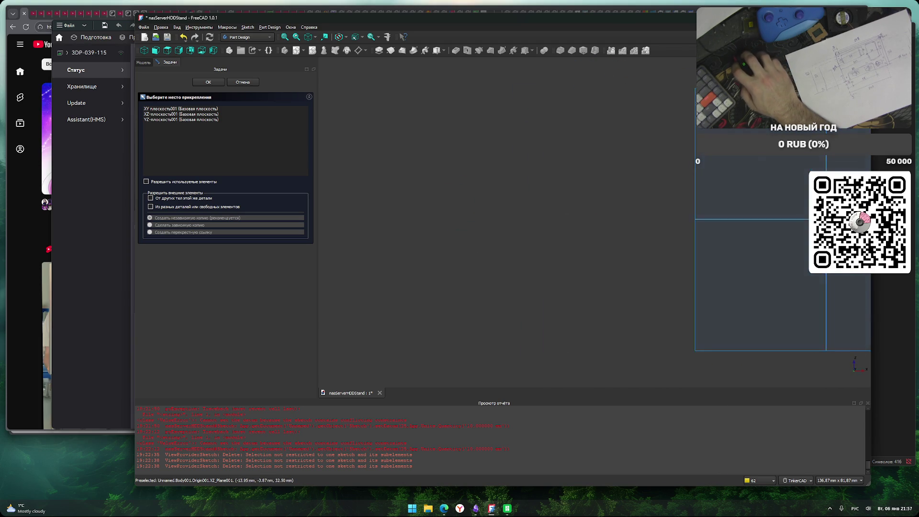
click(207, 109)
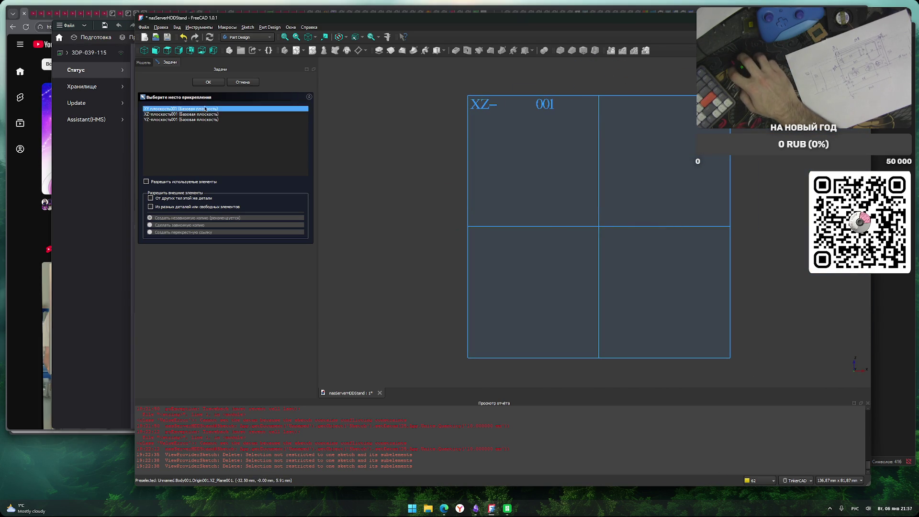
mouse_move(436, 237)
right_down()
mouse_move(573, 269)
mouse_move(601, 290)
mouse_move(578, 285)
right_up()
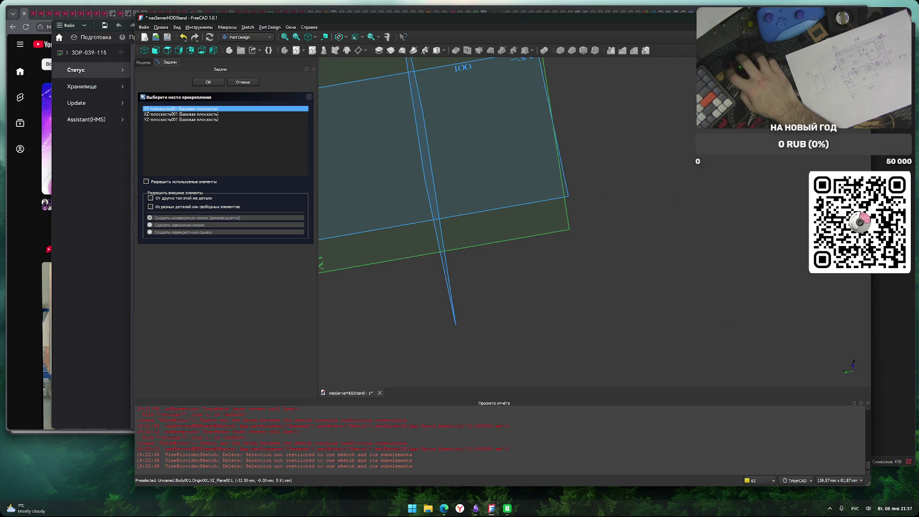
key(2)
right_drag(739, 226, 526, 220)
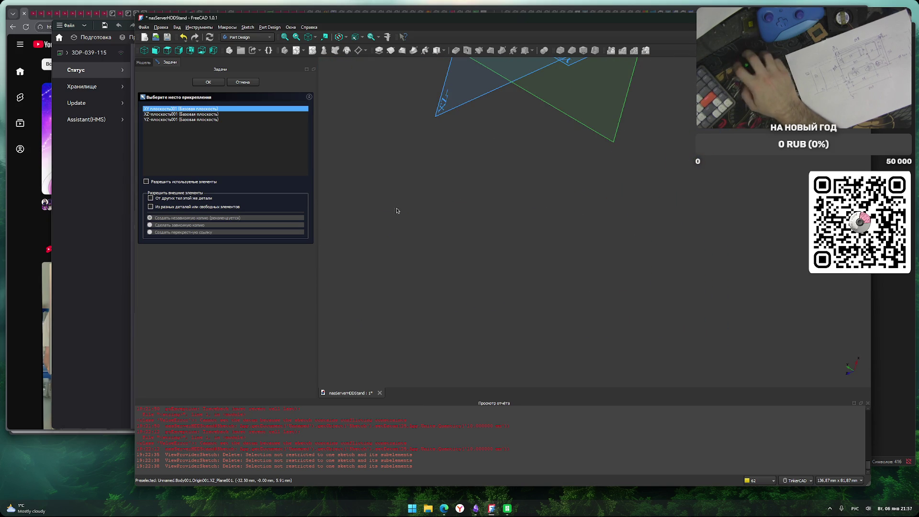
click(208, 82)
scroll(563, 283, down, 3)
mouse_move(519, 248)
middle_down()
mouse_move(567, 229)
mouse_move(495, 282)
mouse_move(490, 250)
middle_up()
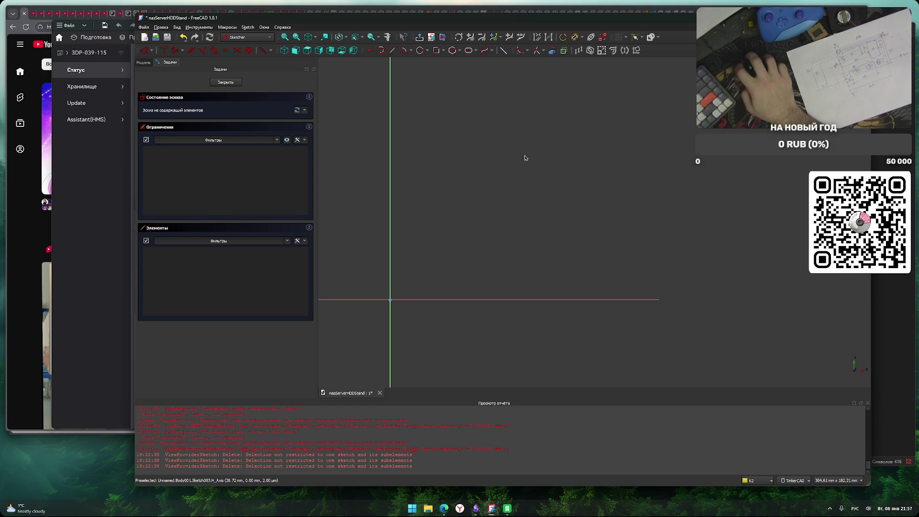
Draw a rough rectangle with the Rectangle tool.
click(435, 53)
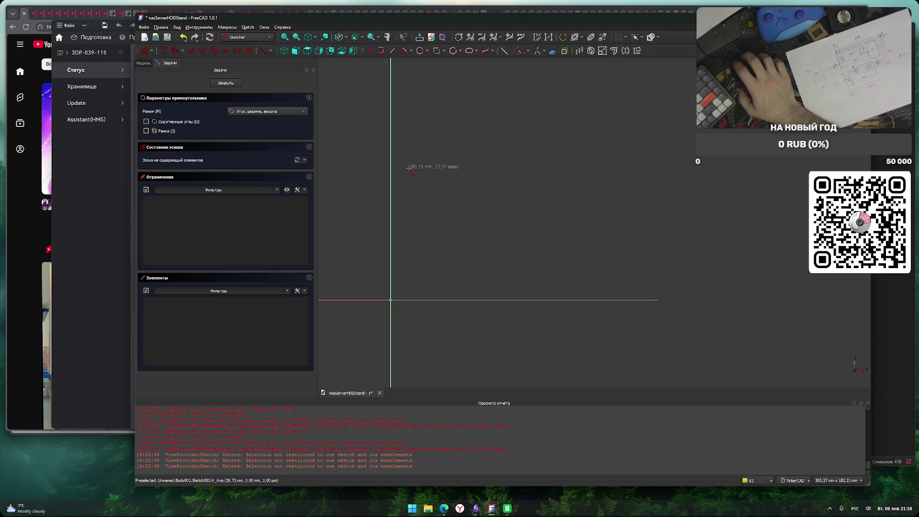
click(400, 162)
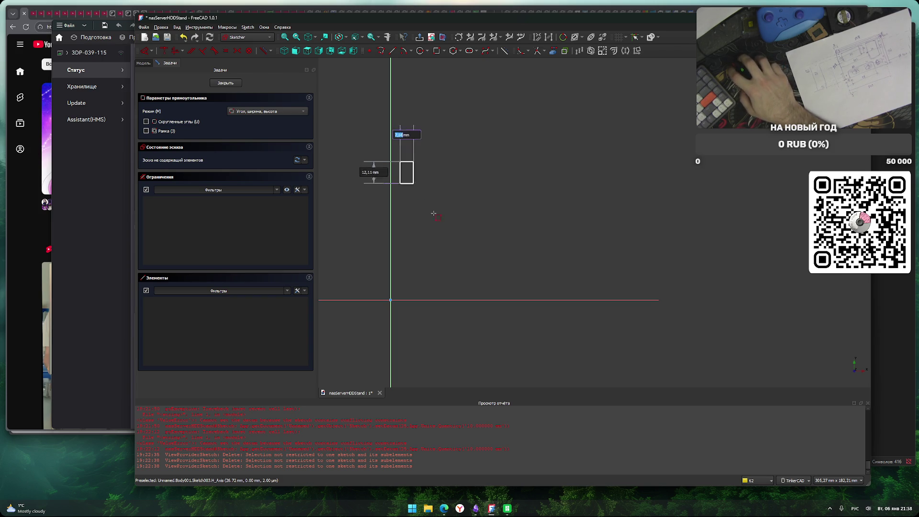
click(629, 288)
Dimension the rectangle 140 mm wide and 105 mm tall.
scroll(519, 250, up, 3)
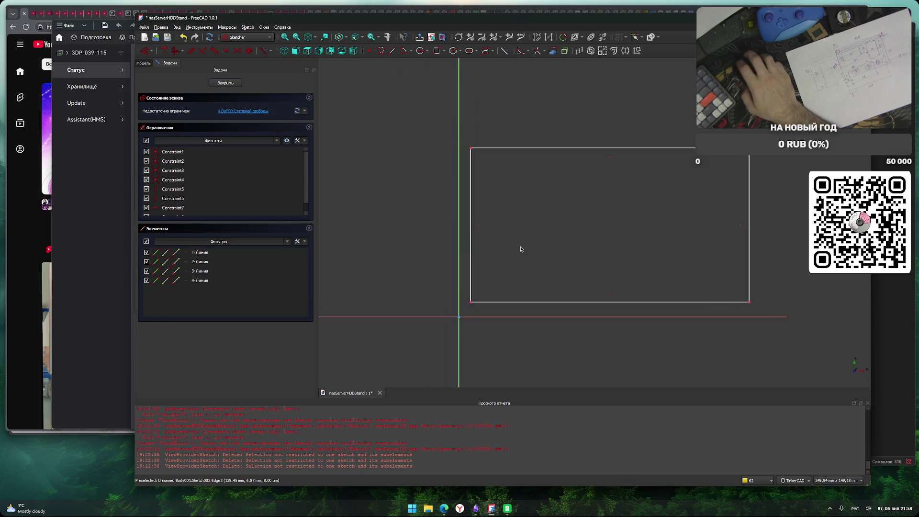
click(616, 318)
key(l)
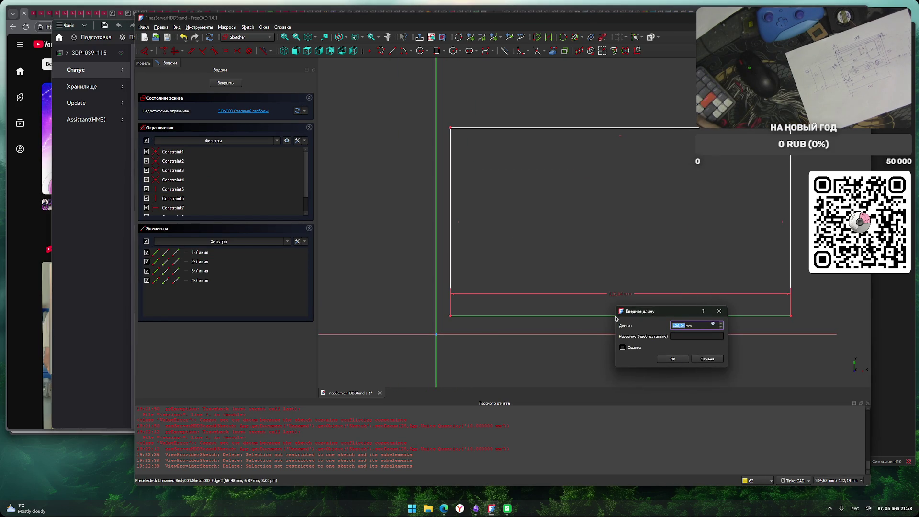
text(140)
key(Return)
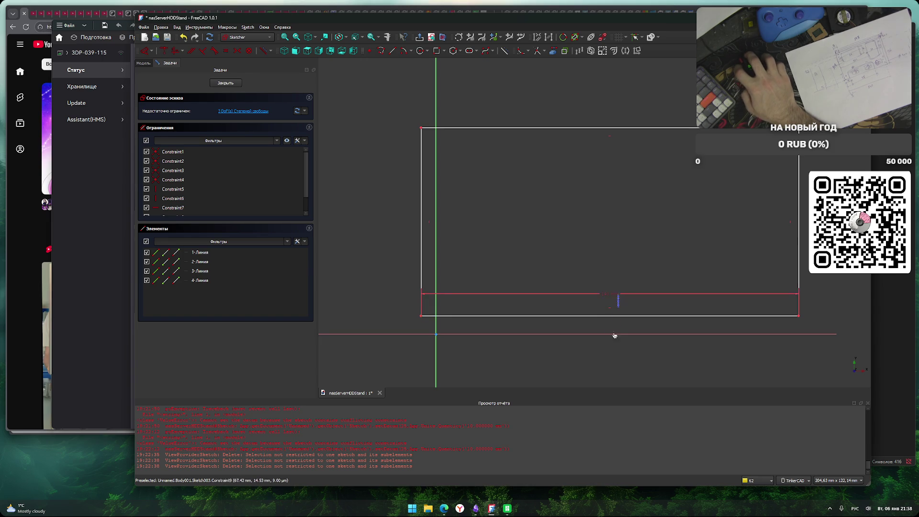
click(619, 316)
drag(611, 296, 616, 369)
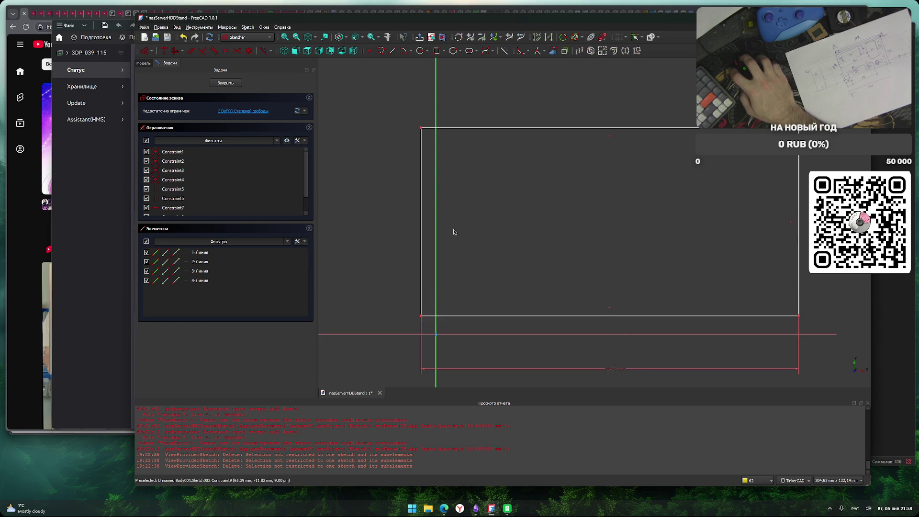
click(422, 210)
key(i)
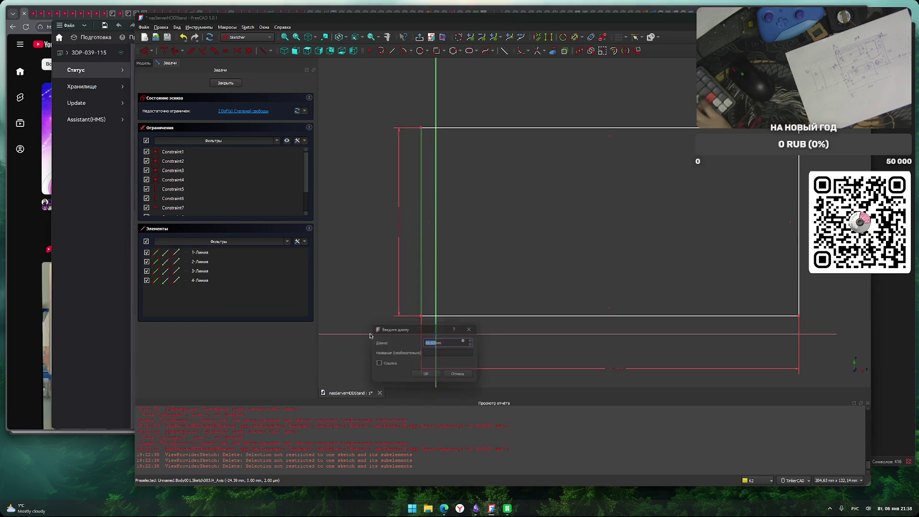
text(105)
key(Return)
scroll(406, 291, down, 3)
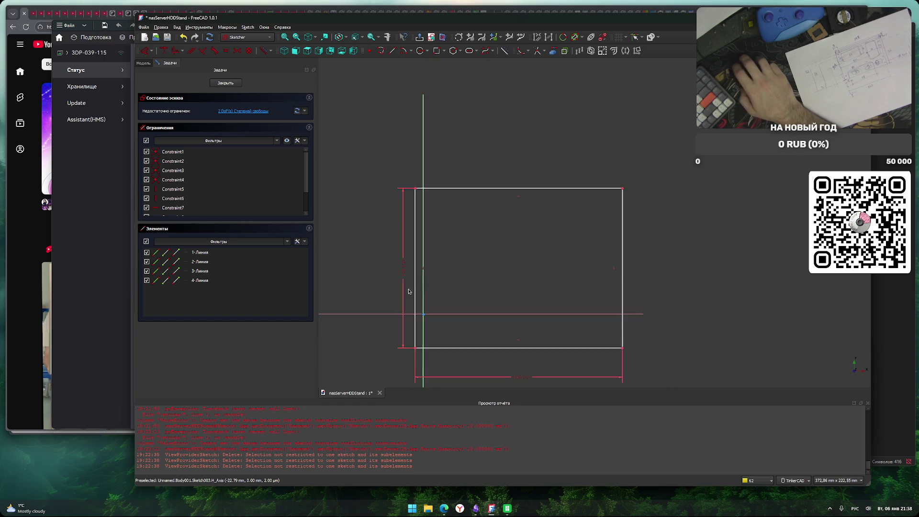
Pin the rectangle's bottom-left corner to both axes with 0 mm distances.
click(415, 349)
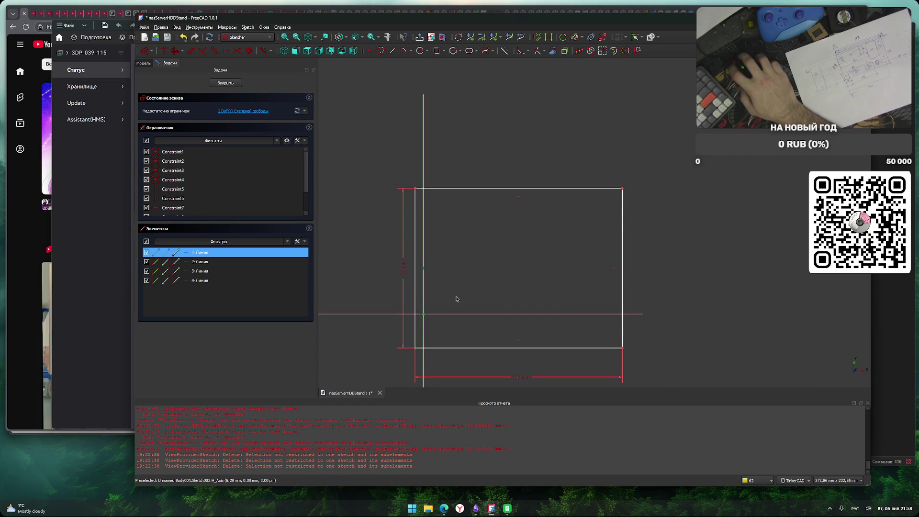
click(426, 315)
text(i0)
key(Return)
scroll(440, 321, up, 6)
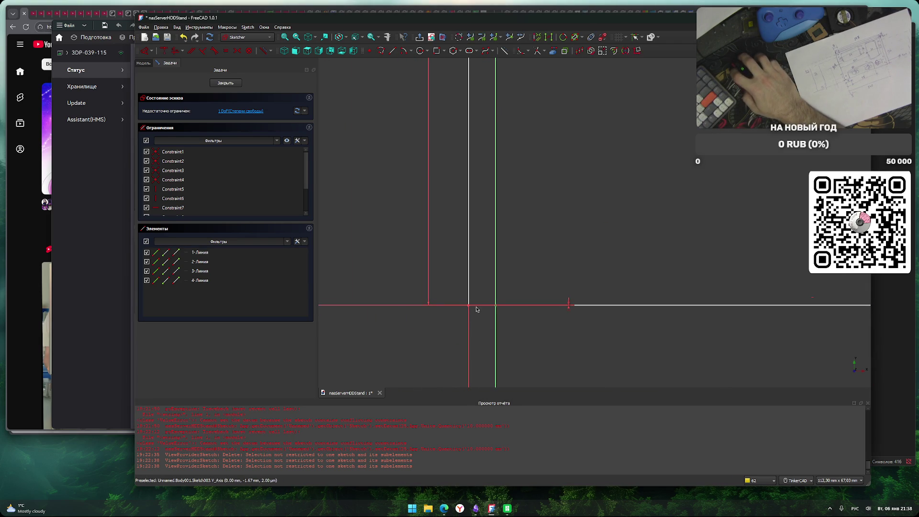
click(469, 306)
text(l)
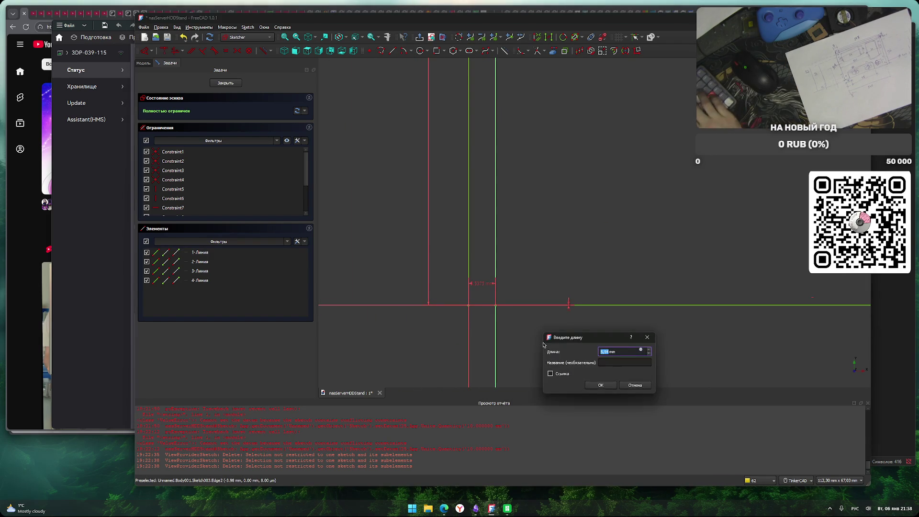
text(0)
key(Return)
scroll(650, 341, down, 7)
scroll(725, 288, up, 4)
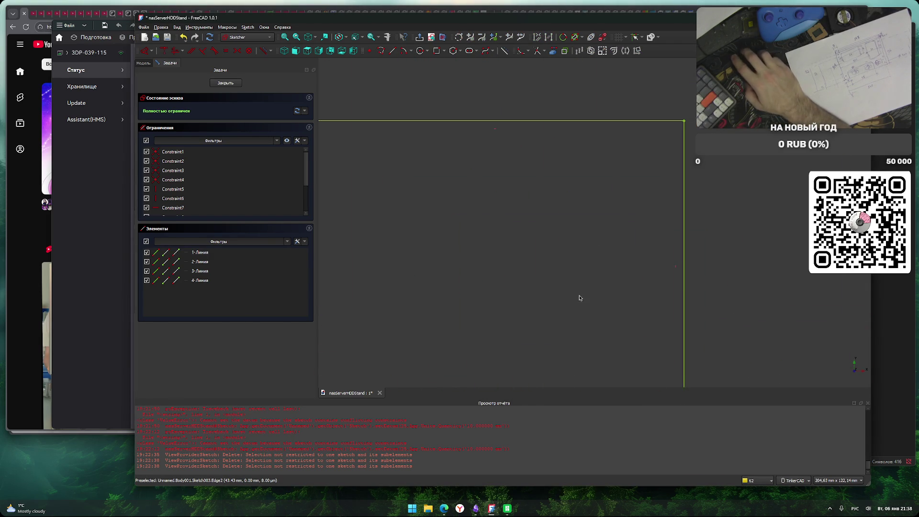
scroll(624, 238, down, 2)
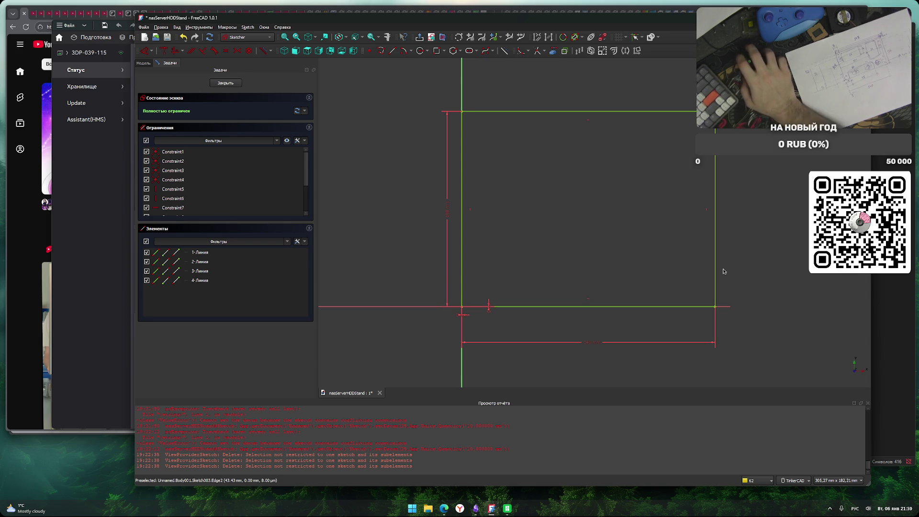
Pan the sketch and reactivate the Rectangle tool with G, R.
mouse_move(713, 330)
middle_down()
mouse_move(616, 236)
mouse_move(556, 233)
mouse_move(569, 232)
middle_up()
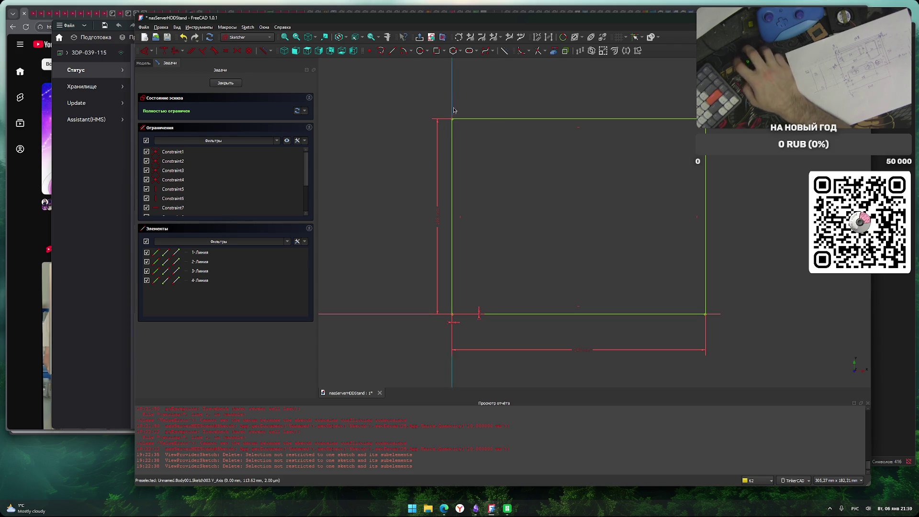
key(g)
key(r)
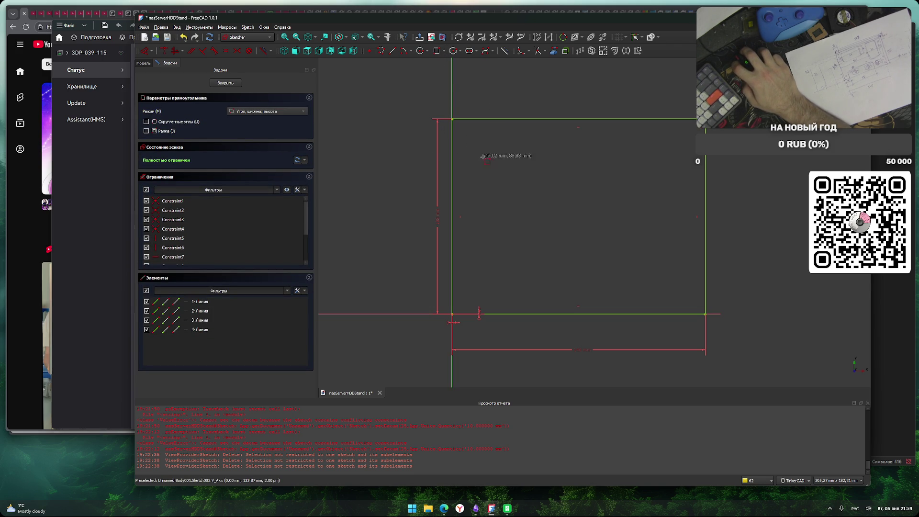
Draw two inner rectangles side by side inside the outline.
click(466, 133)
click(569, 202)
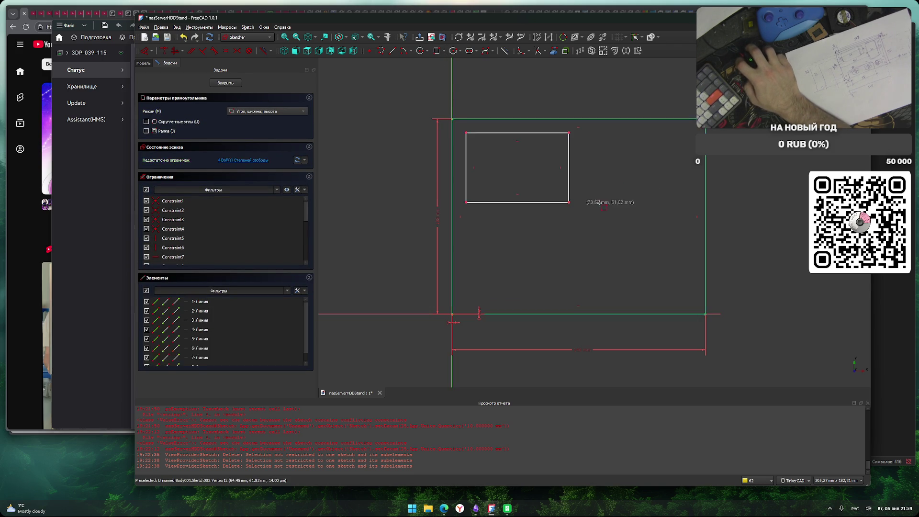
click(631, 135)
click(679, 248)
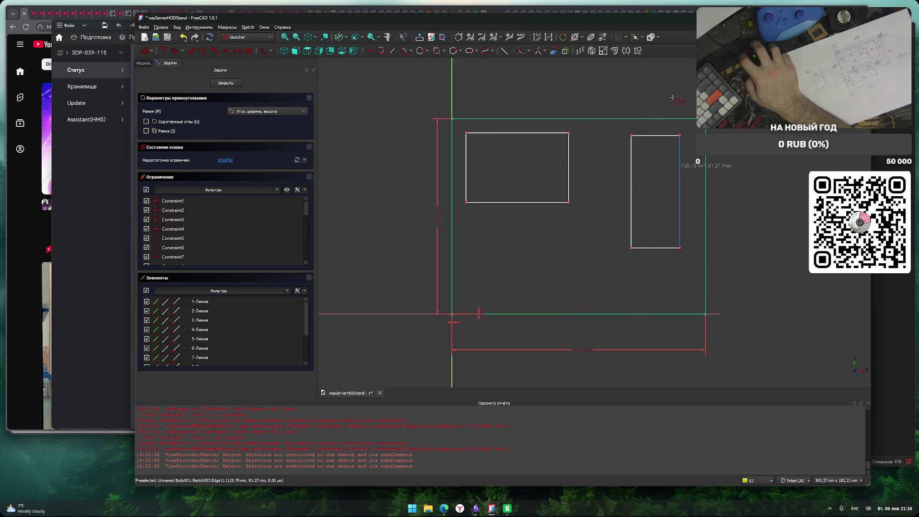
key(Escape)
Set the left rectangle's width to 54 mm and the right one's to 40 mm.
click(537, 133)
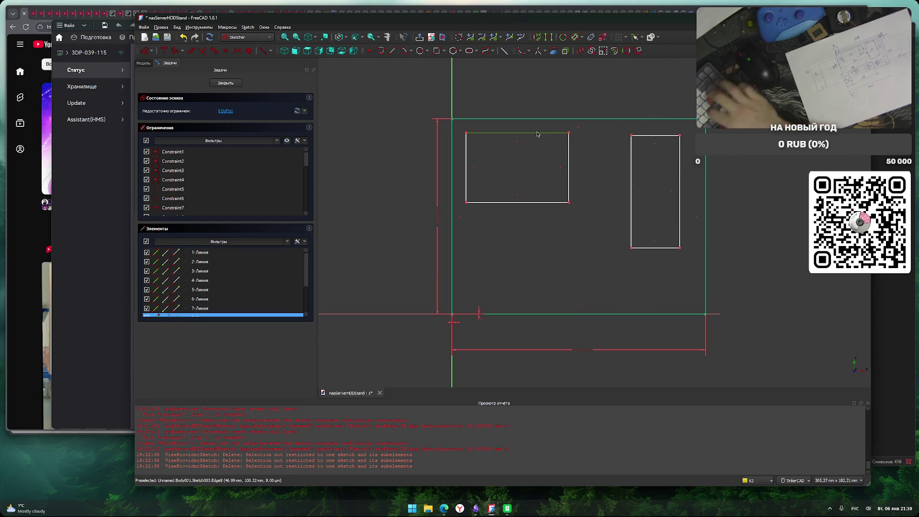
key(l)
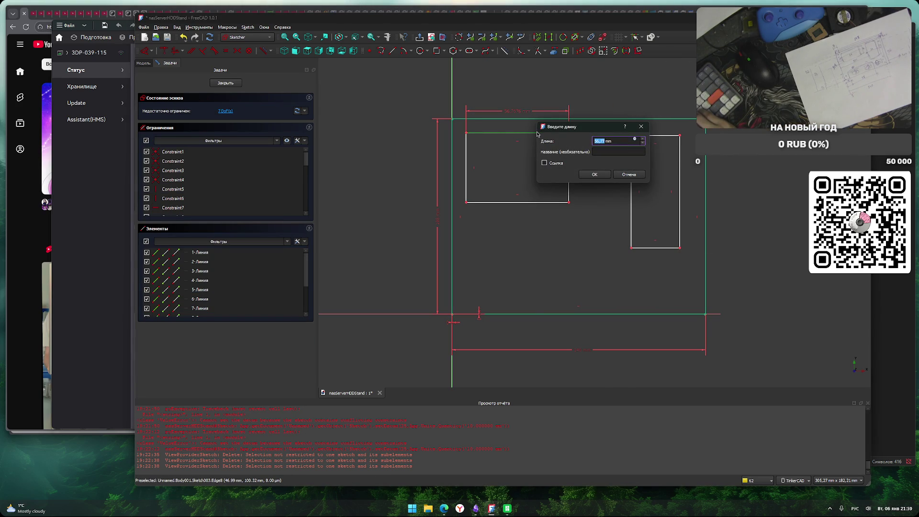
text(54)
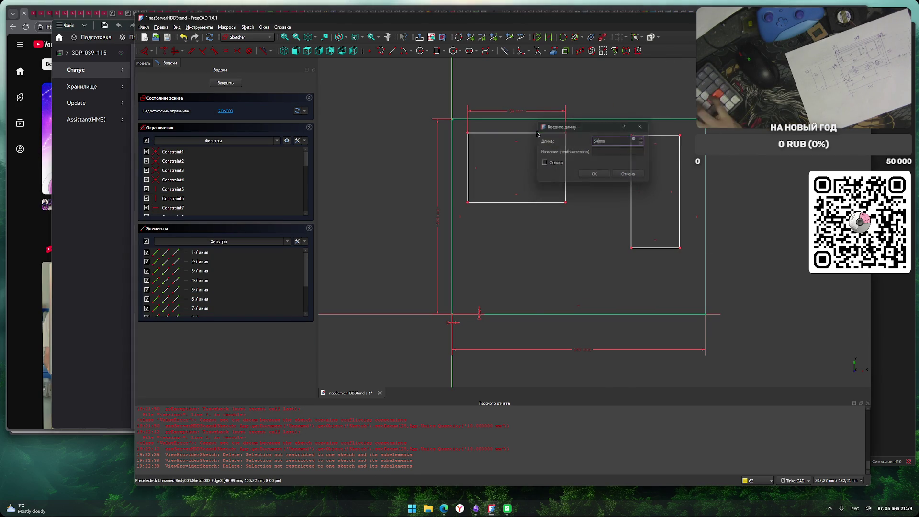
key(Return)
click(657, 136)
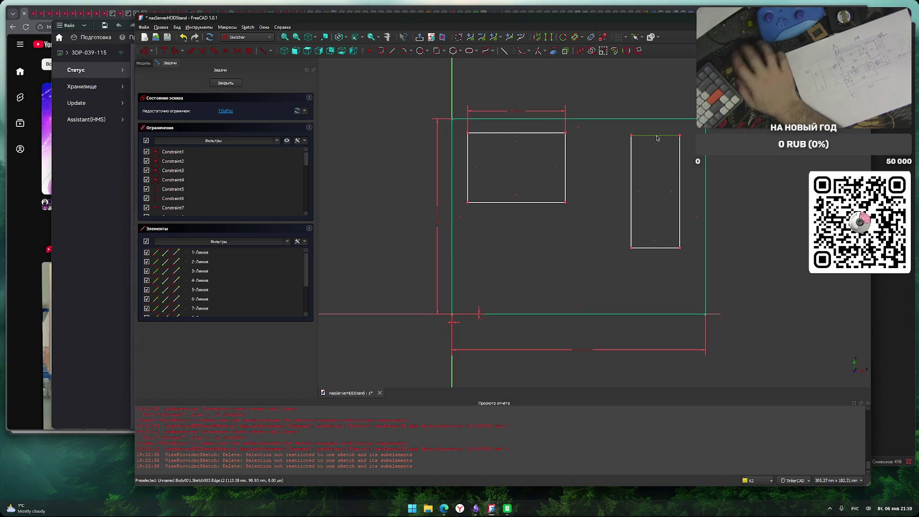
text(l40)
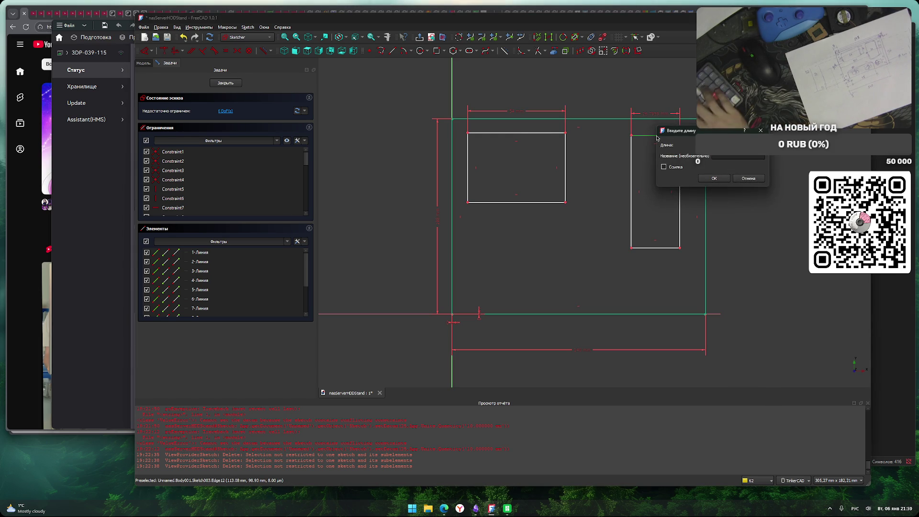
key(Return)
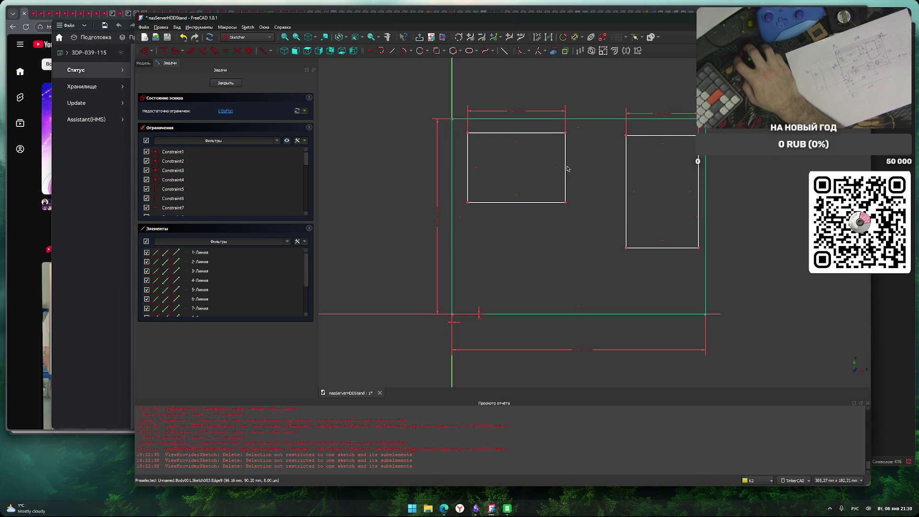
Set the heights to 36 mm (left) and 54 mm (right), moving labels outward.
click(566, 167)
key(i)
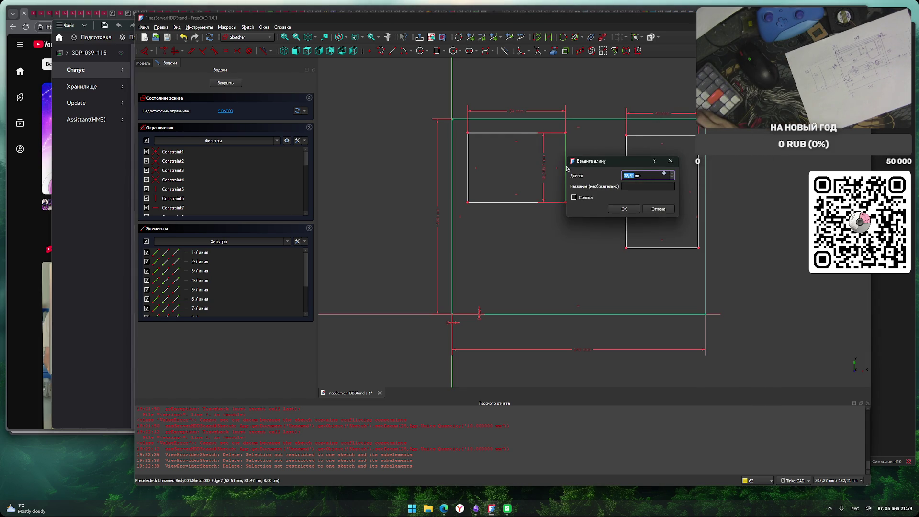
text(36)
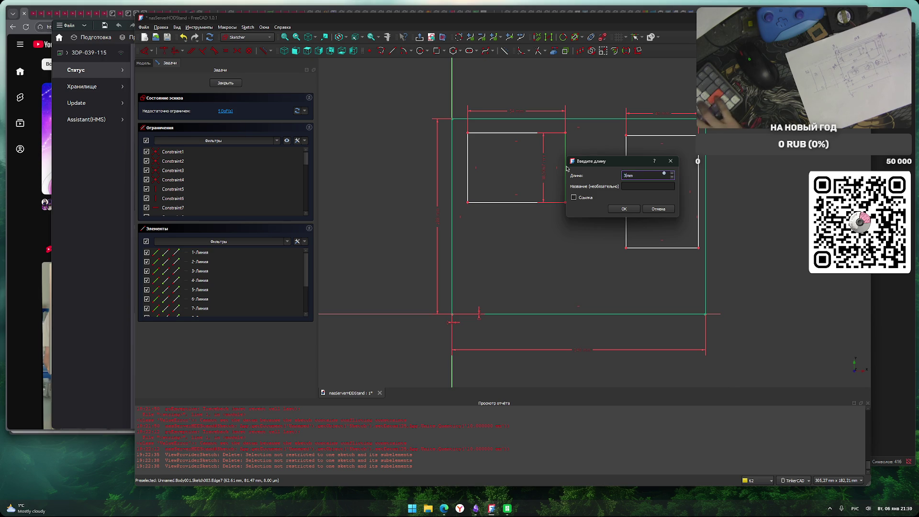
key(Return)
click(699, 184)
key(i)
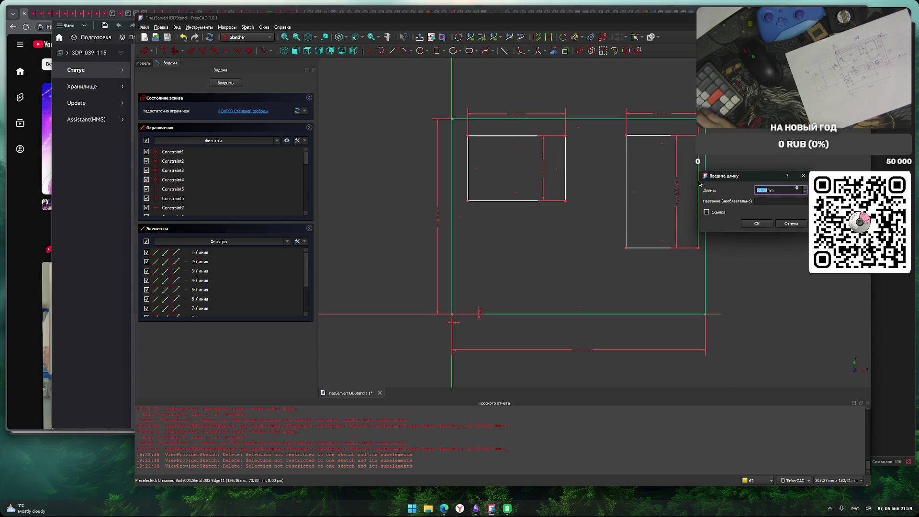
text(54)
key(Return)
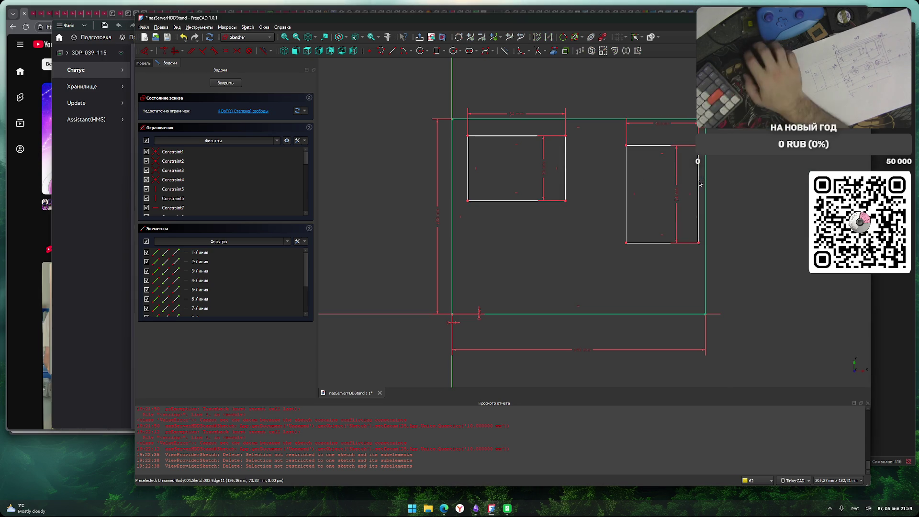
drag(677, 196, 774, 204)
drag(544, 164, 597, 169)
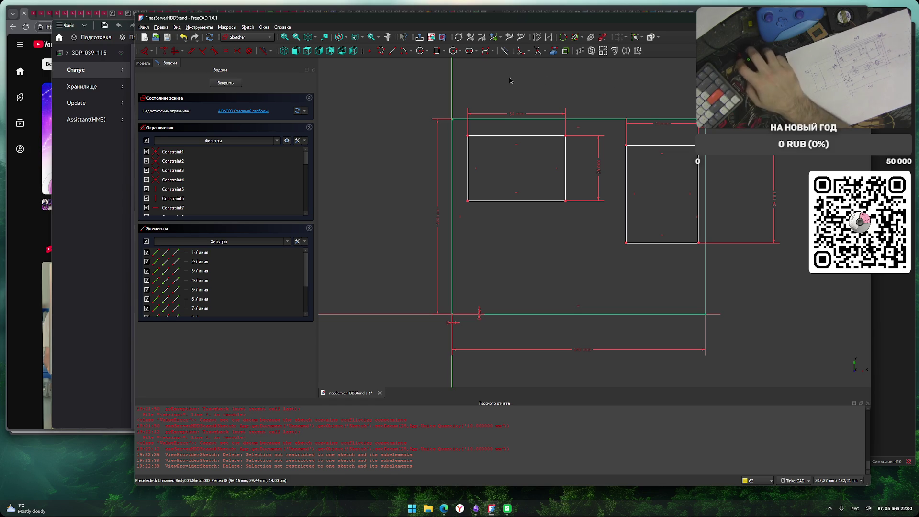
Try a 28 mm vertical distance between lines 1 and 5, then undo it.
click(452, 122)
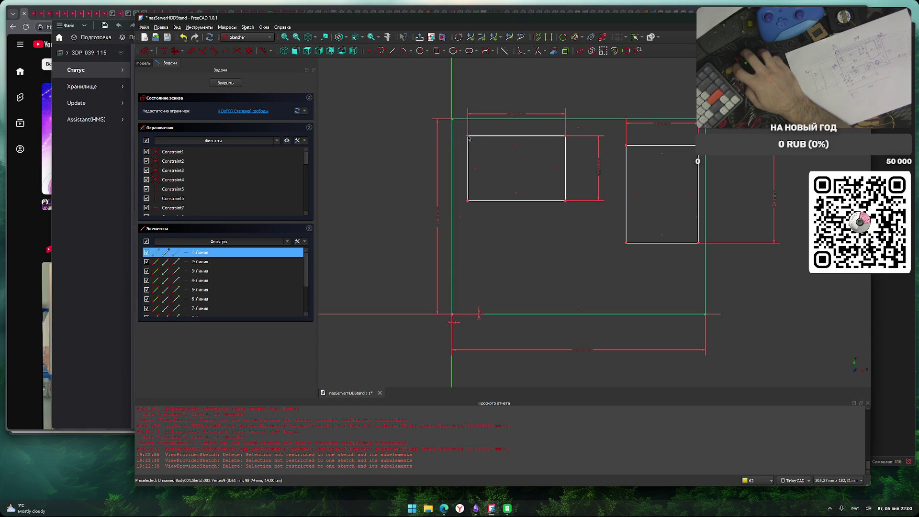
click(475, 186)
text(i28)
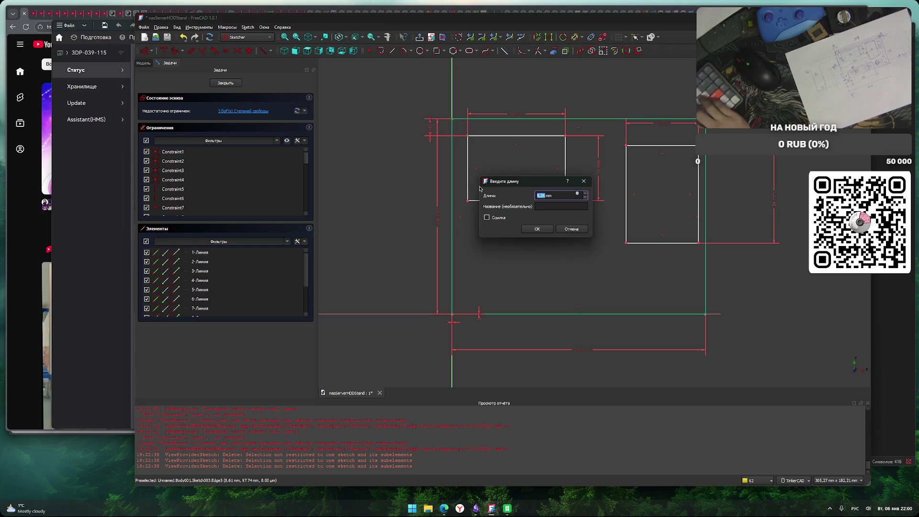
key(Return)
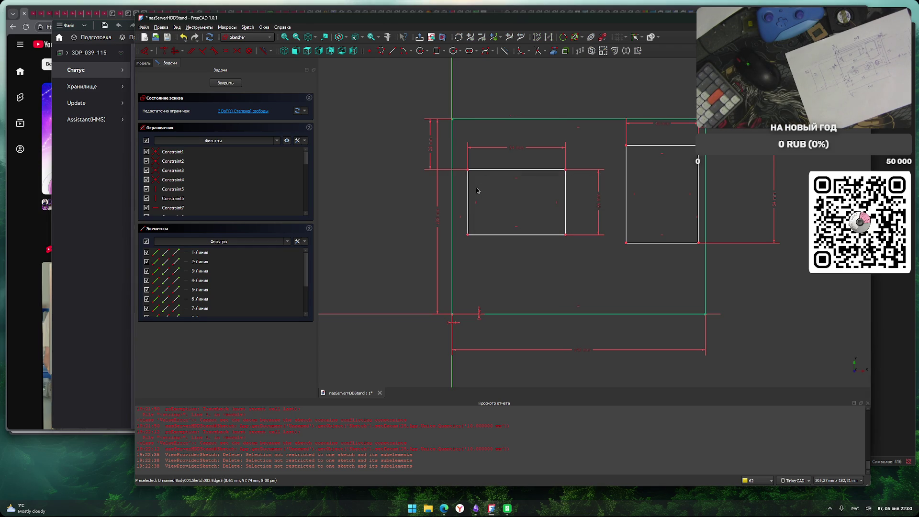
key(ctrl+z)
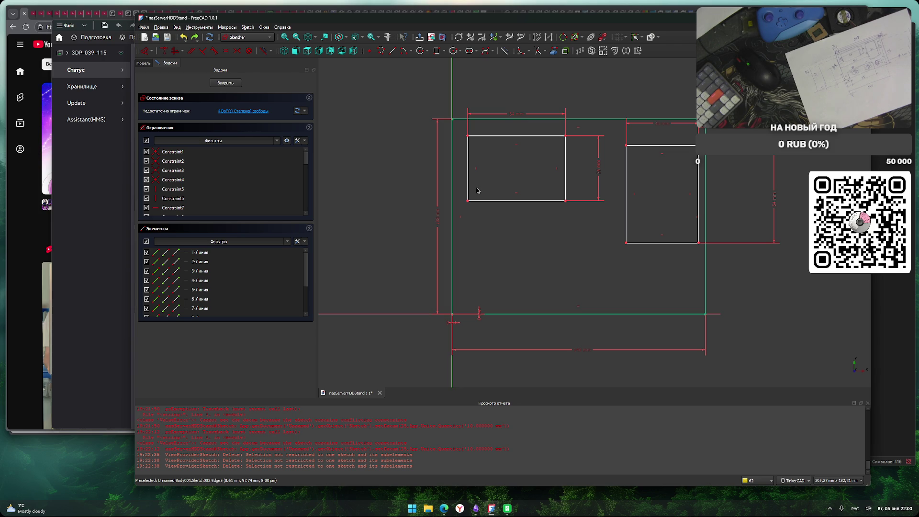
Offset the left rectangle 28 mm horizontally from the vertical axis and close the sketch.
click(468, 136)
click(452, 96)
text(l)
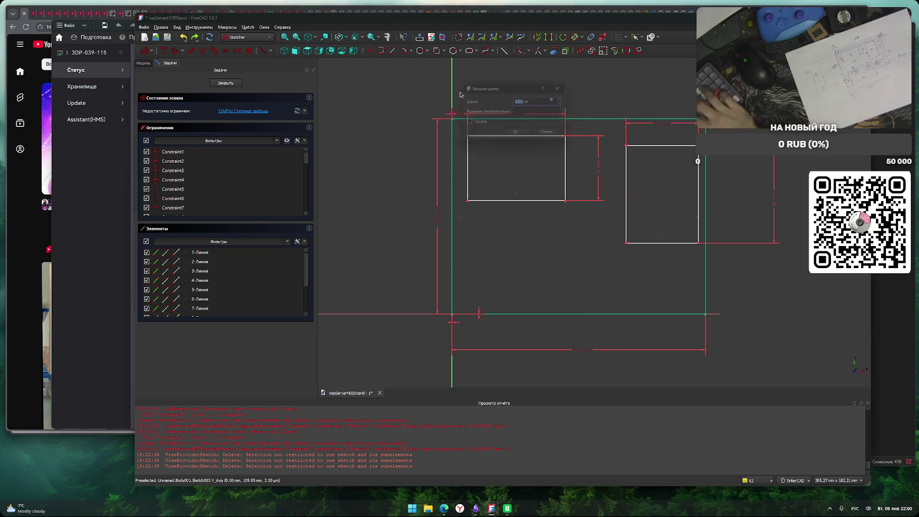
text(28)
key(Return)
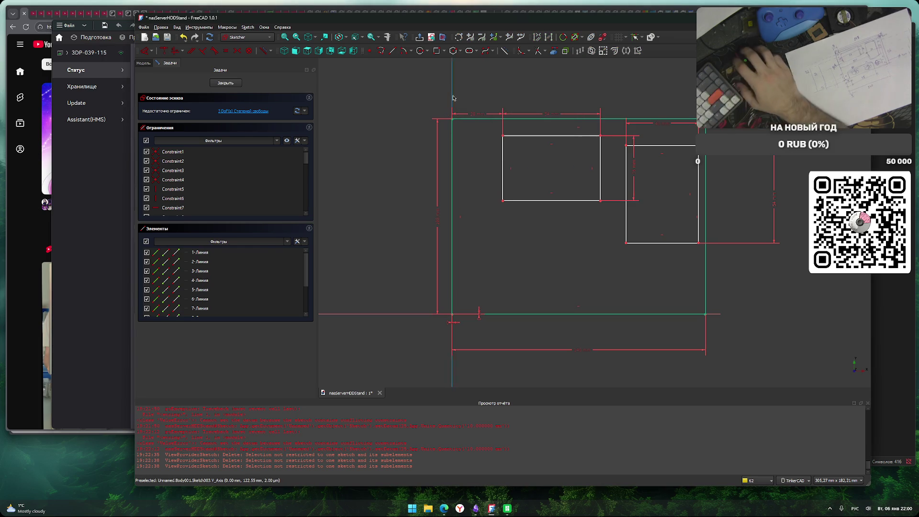
key(Escape)
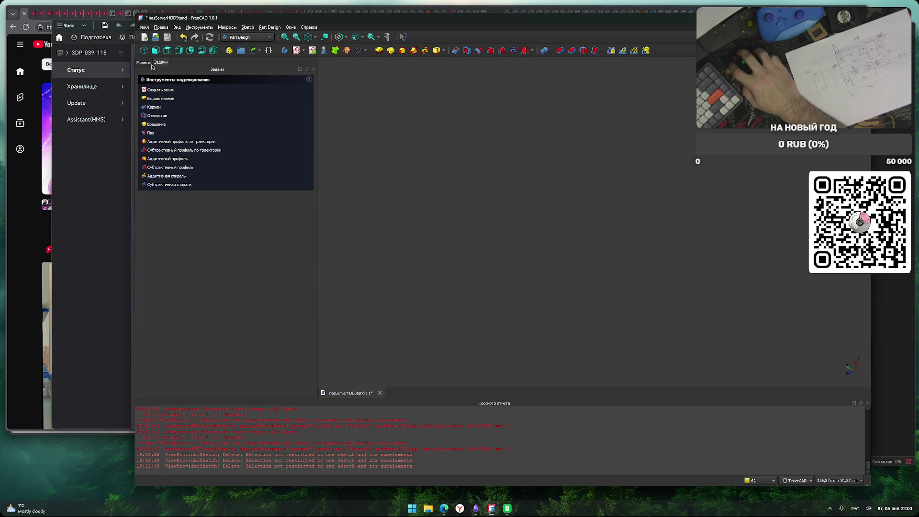
Reopen Sketch003 from the model tree and frame both inner rectangles.
click(143, 62)
double_click(186, 107)
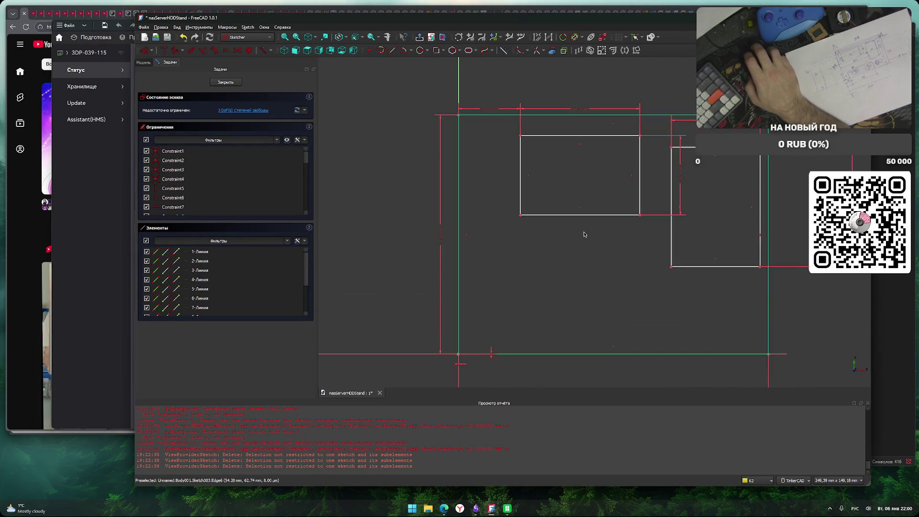
middle_drag(584, 237, 570, 180)
scroll(566, 201, down, 2)
scroll(544, 236, up, 1)
scroll(540, 237, up, 2)
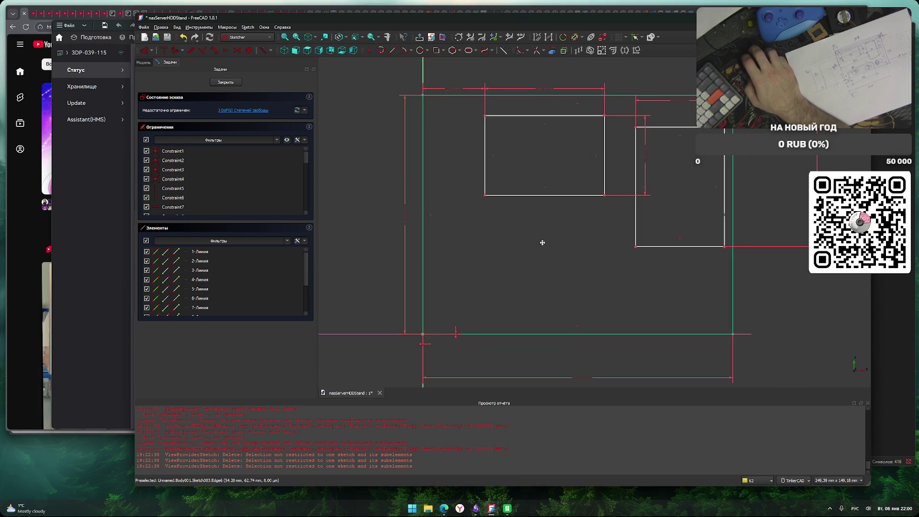
middle_drag(543, 243, 541, 240)
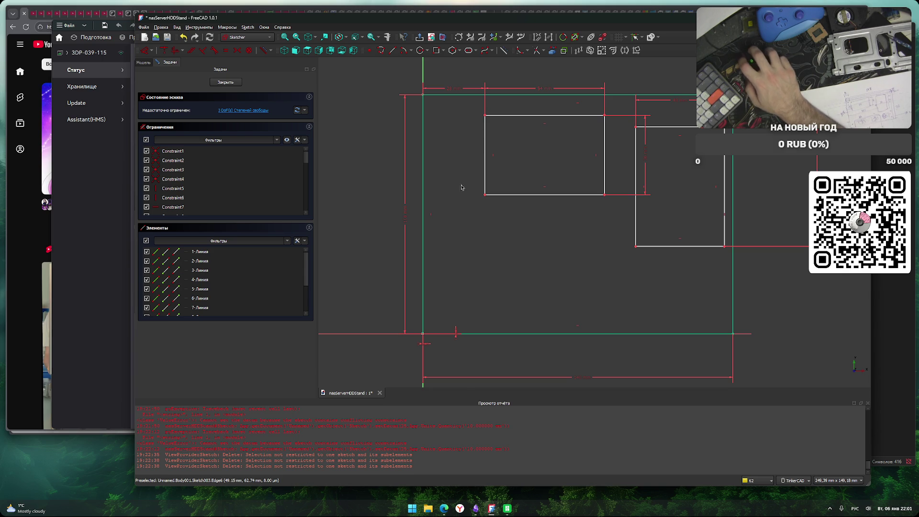
Add a 105 mm horizontal distance to line 1 and widen the plate to 148 mm.
click(534, 182)
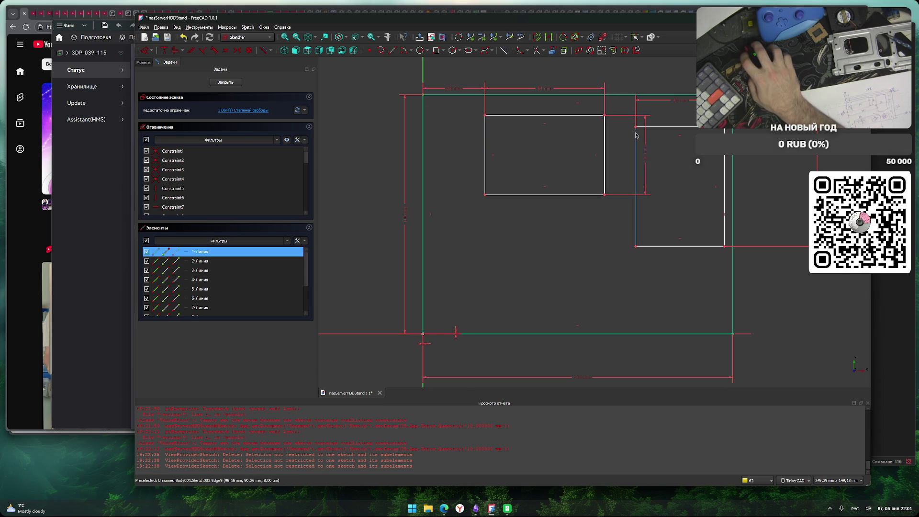
text(l105)
key(Return)
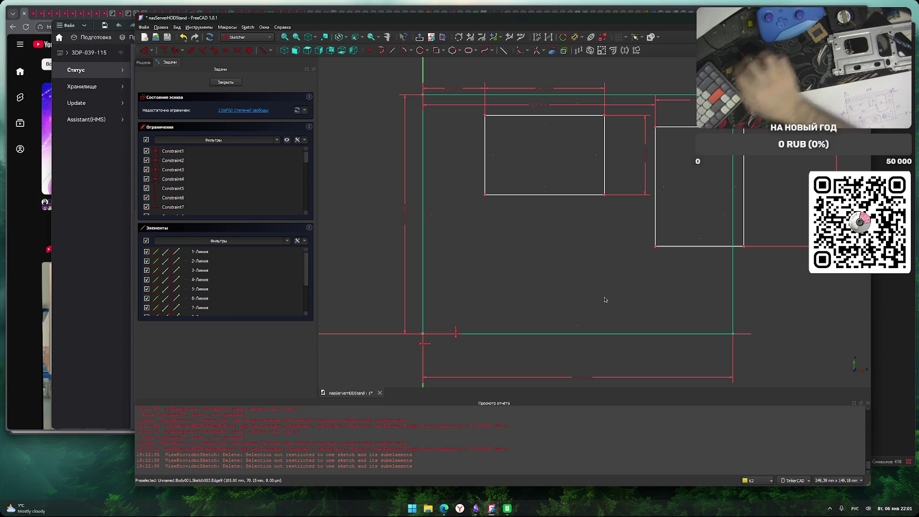
double_click(578, 378)
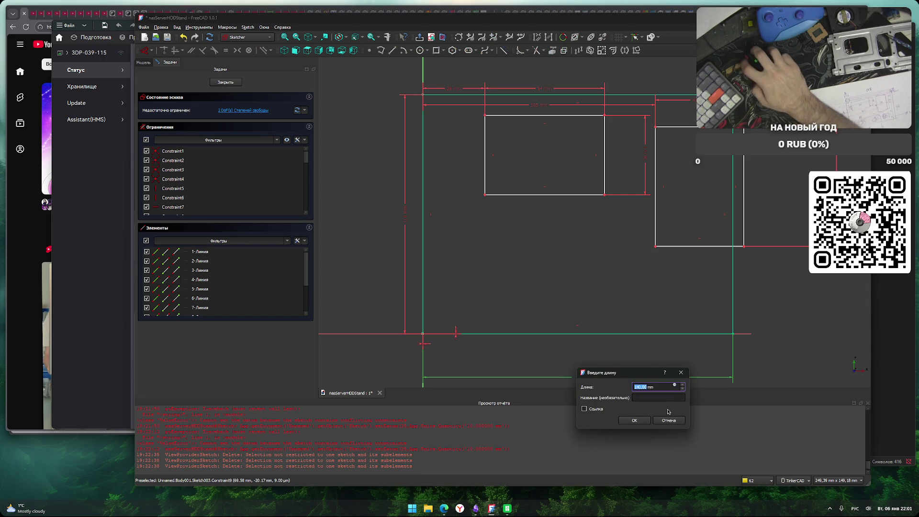
text(148)
key(Return)
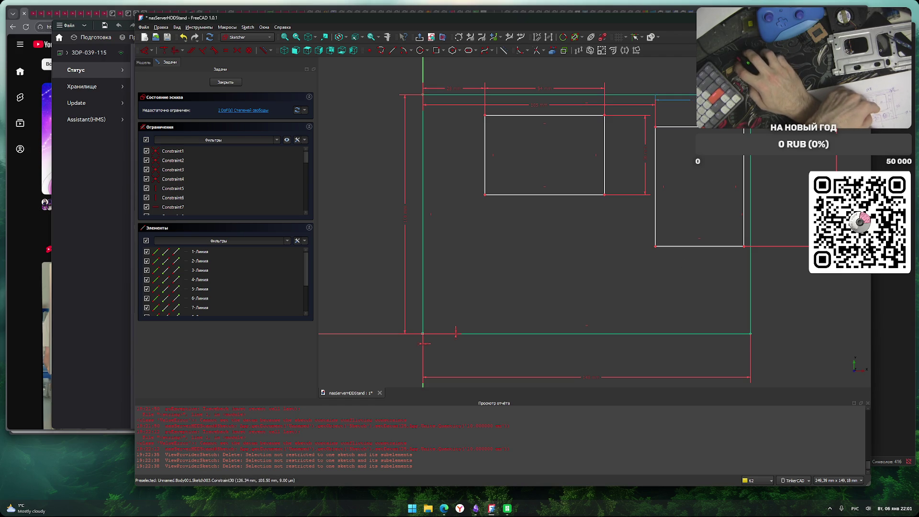
Reconfirm a right-rectangle dimension and pull both height labels closer to the cutouts.
double_click(718, 87)
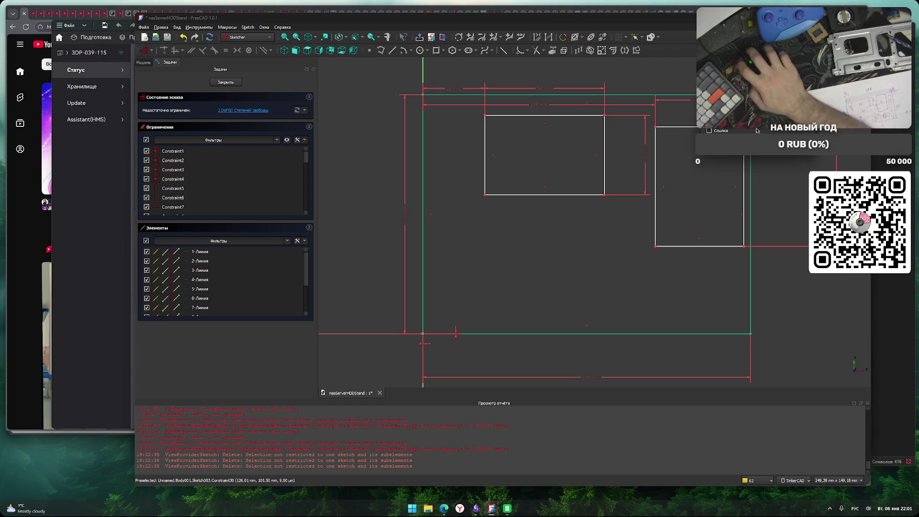
key(Return)
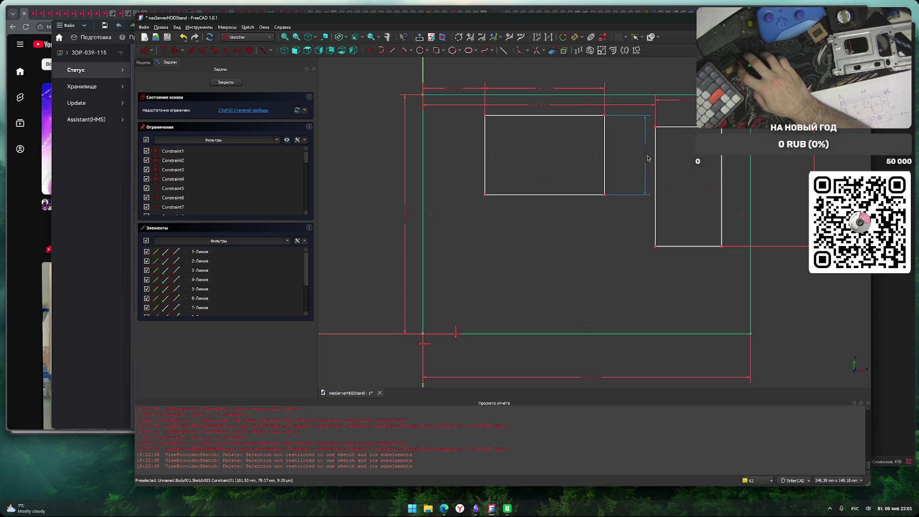
drag(647, 158, 624, 158)
drag(803, 178, 779, 185)
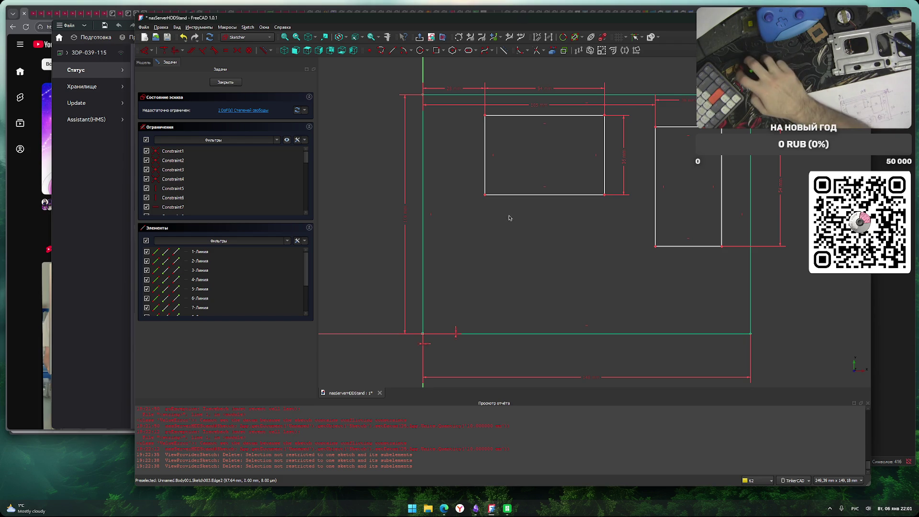
click(485, 189)
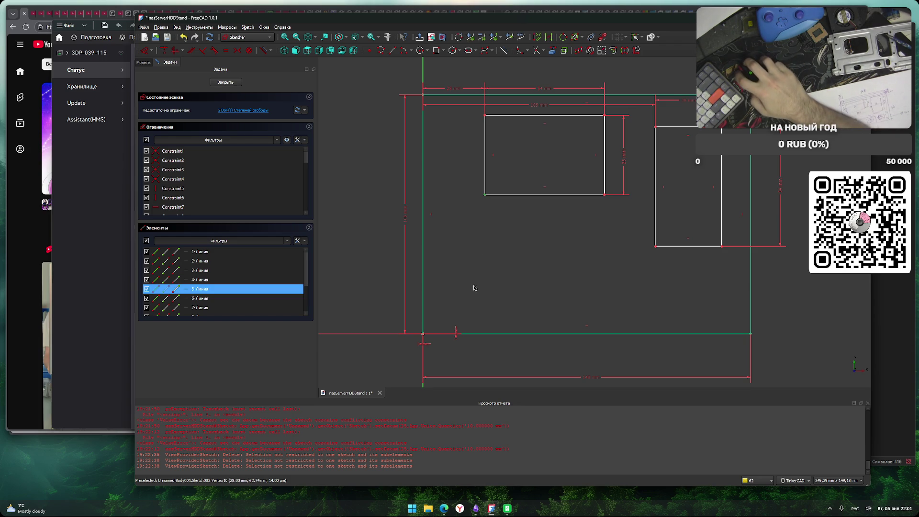
Add a trial 100 mm vertical distance from the bottom-left corner, then undo it.
click(422, 335)
text(i)
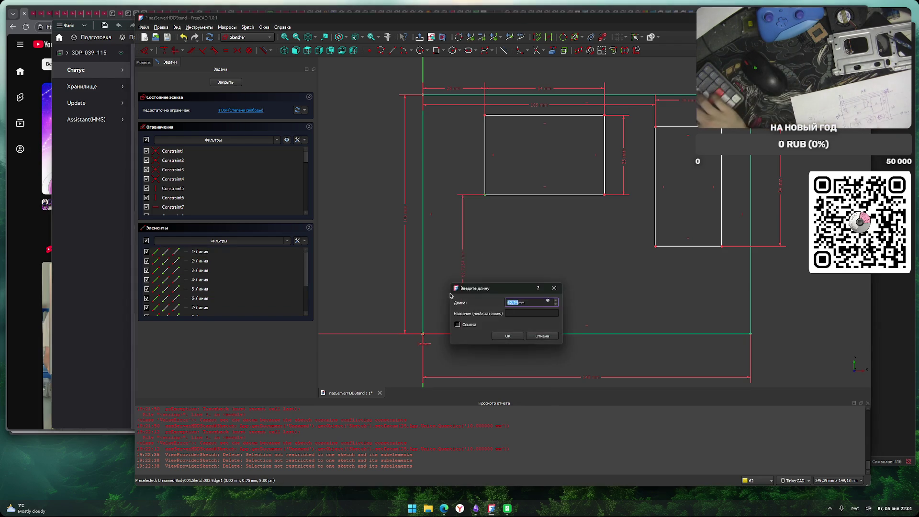
text(100)
key(Return)
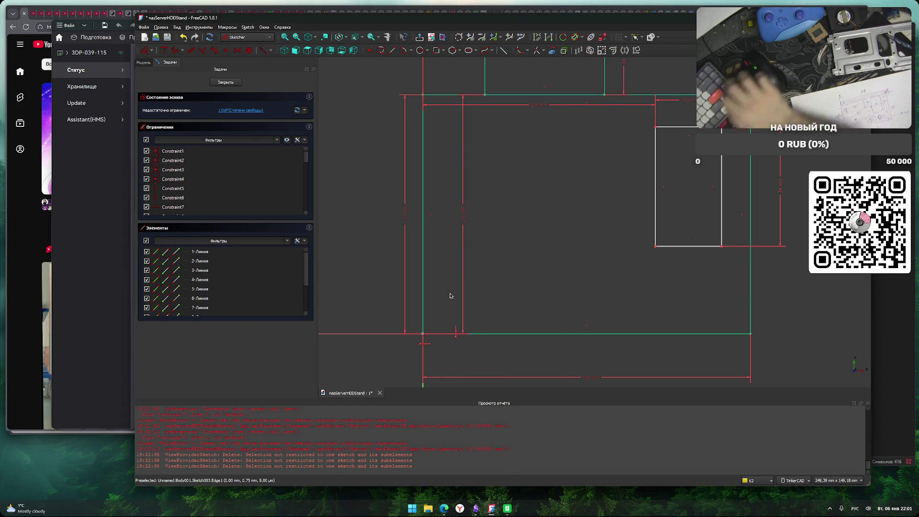
scroll(512, 260, down, 2)
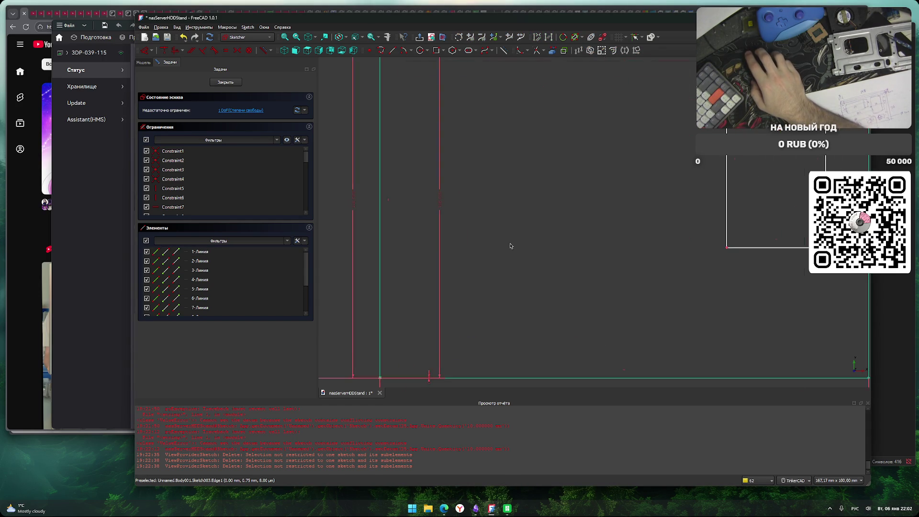
click(480, 243)
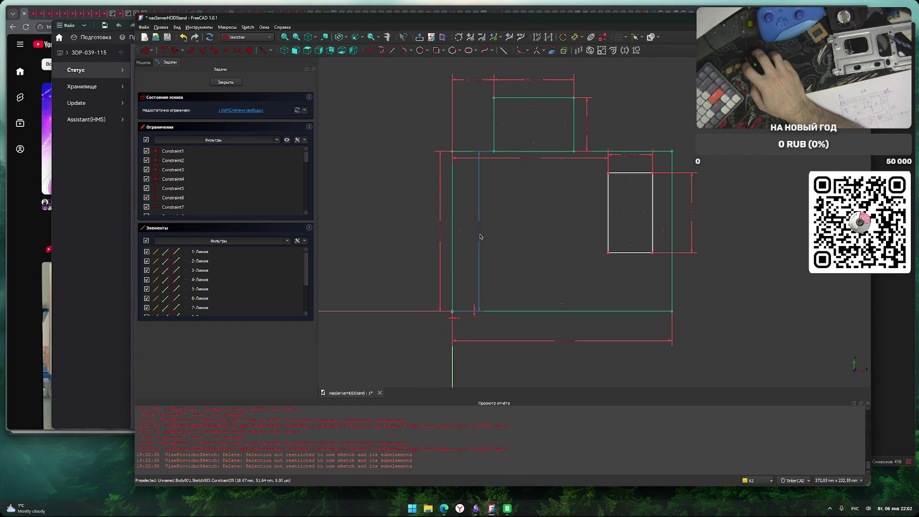
click(543, 248)
key(ctrl+z)
Recentre the cutouts and move the horizontal dimension label lower.
scroll(487, 290, up, 3)
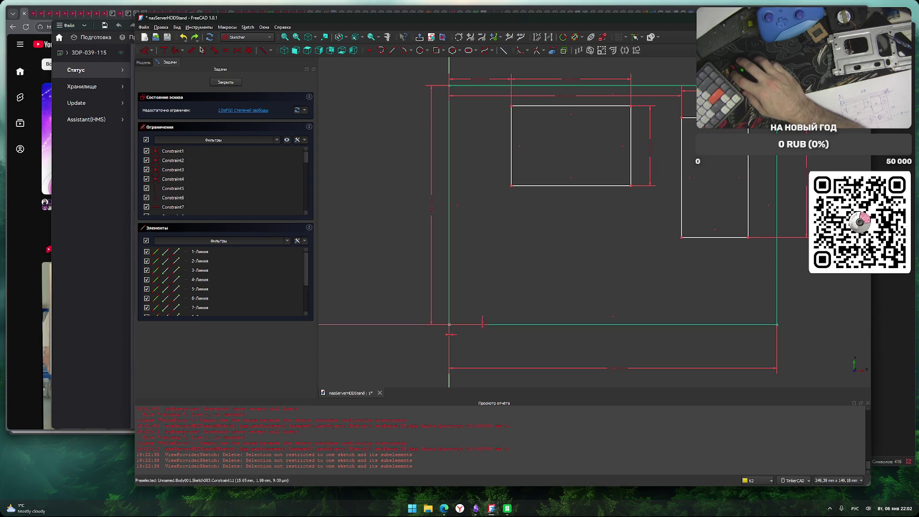
mouse_move(531, 272)
middle_down()
mouse_move(532, 286)
mouse_move(525, 274)
middle_up()
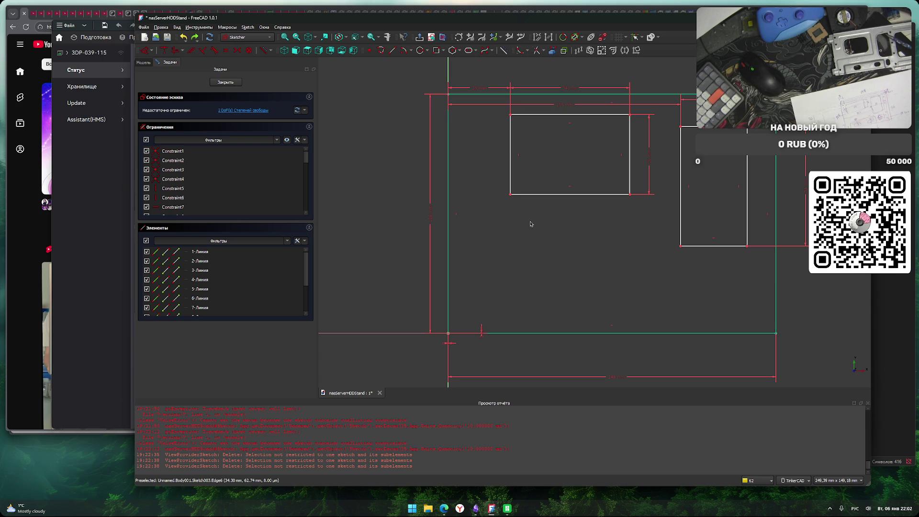
drag(570, 104, 579, 270)
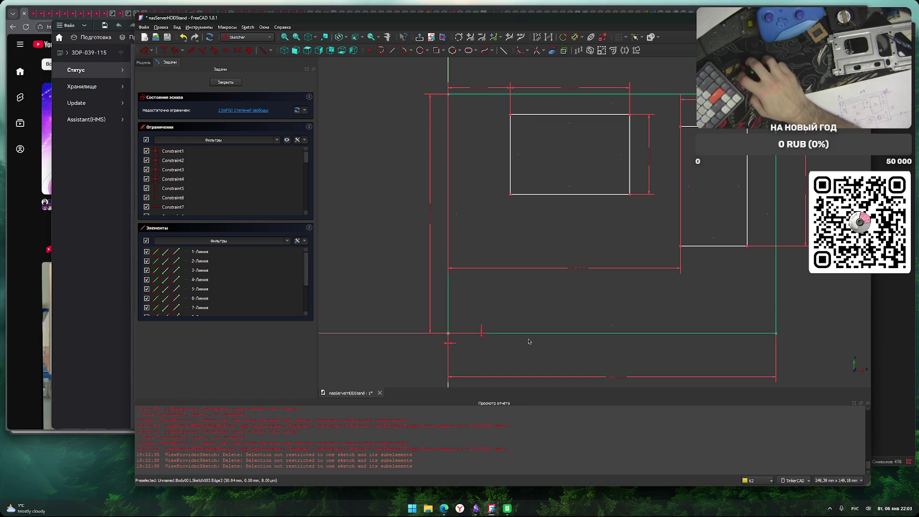
click(449, 335)
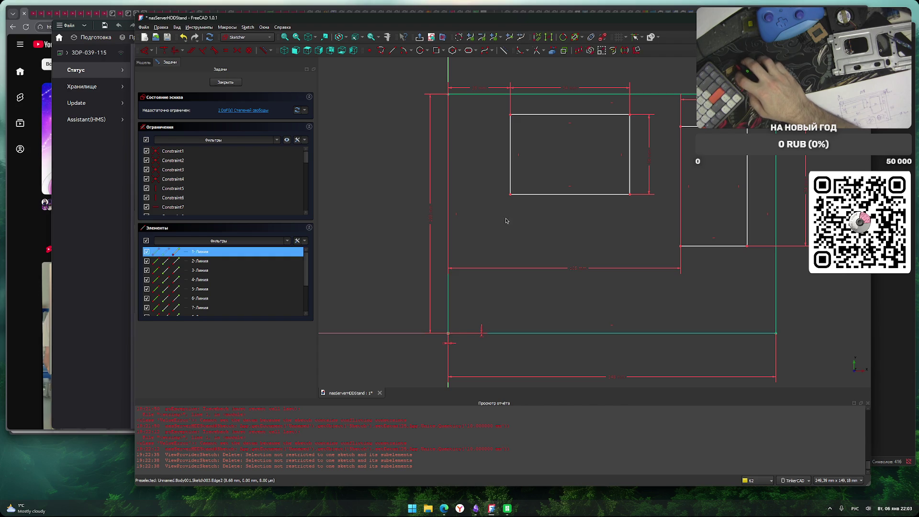
Constrain the inner cutout with a 44 mm vertical distance from the plate corner.
click(510, 194)
key(i)
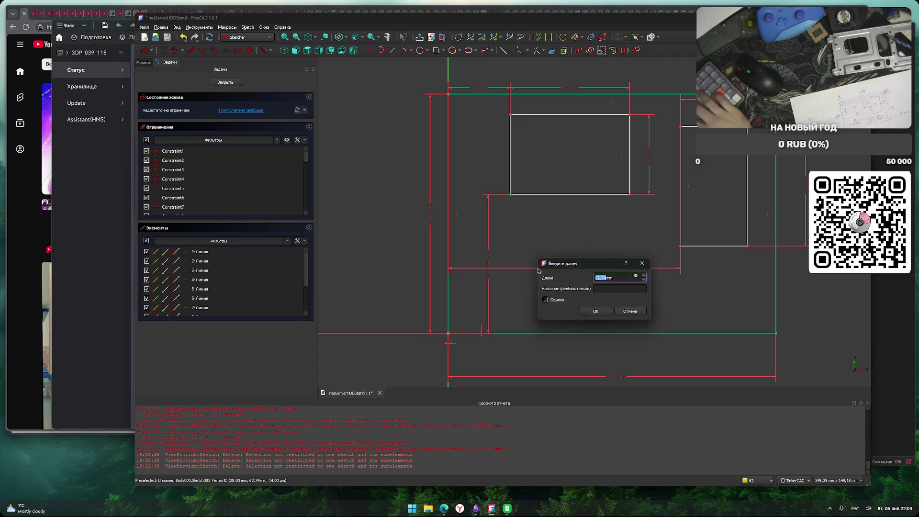
key(Return)
scroll(538, 269, down, 2)
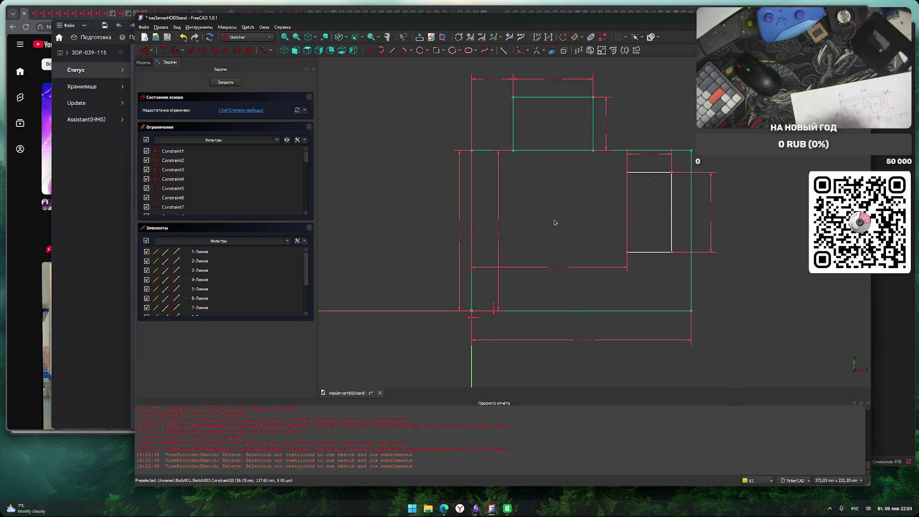
double_click(500, 230)
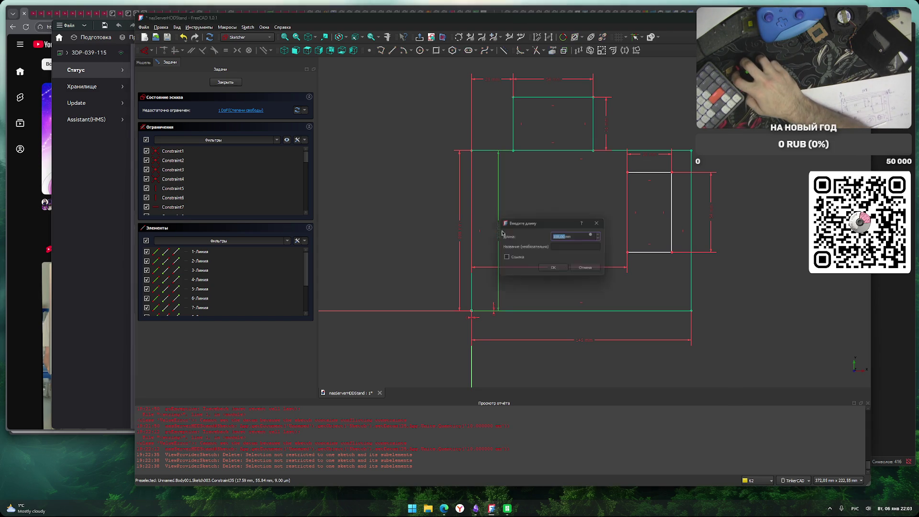
click(566, 270)
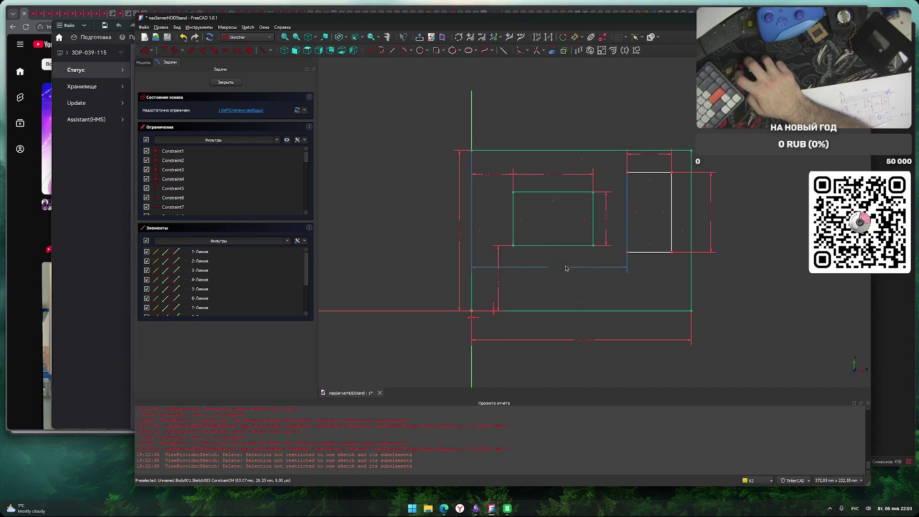
middle_drag(720, 291, 717, 281)
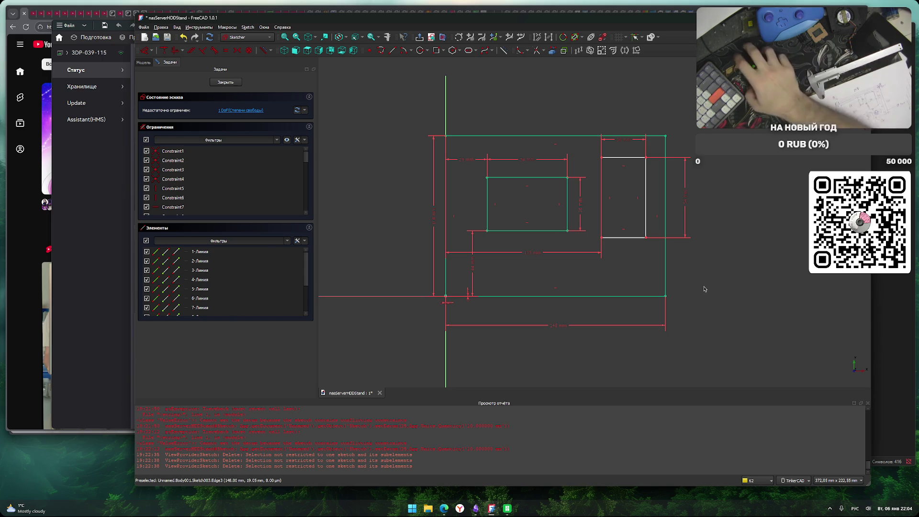
Place the right cutout's bottom edge 27 mm above the plate's bottom edge.
click(608, 237)
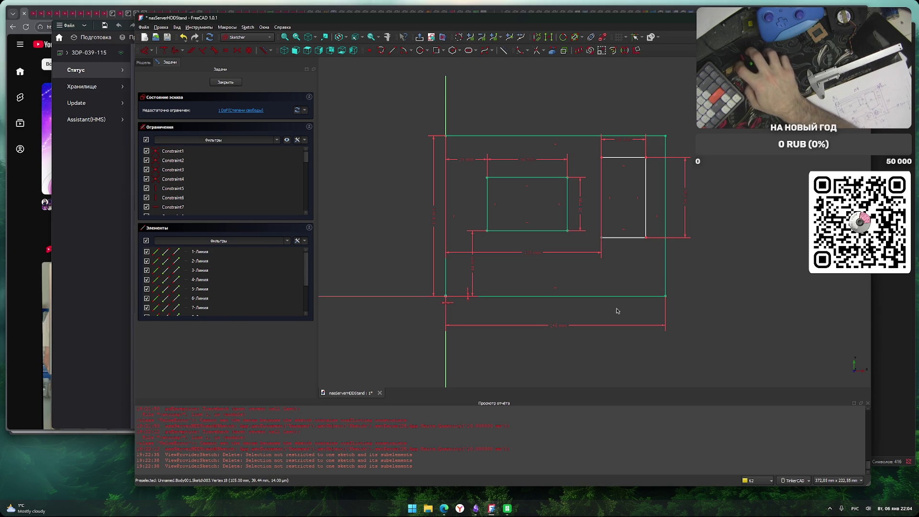
click(446, 297)
text(i27)
key(Return)
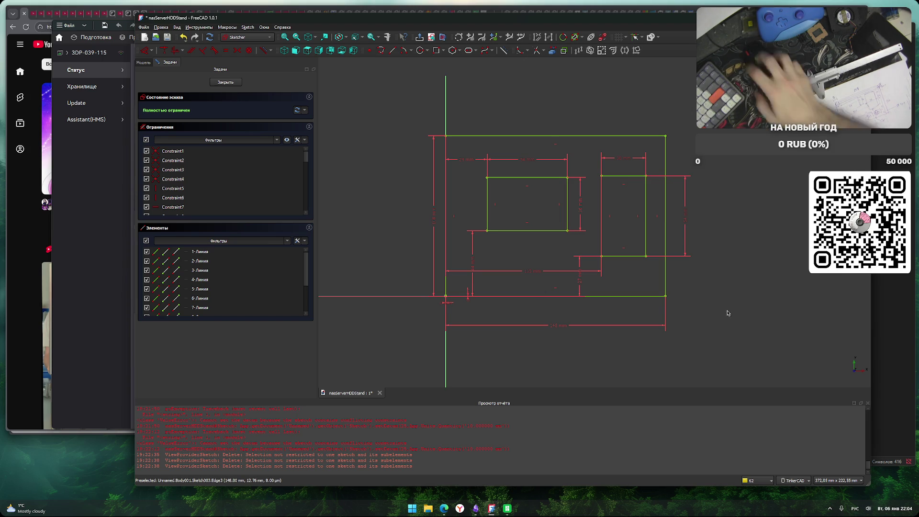
Fillet all eight corners of the inner and right rectangular cutouts.
click(521, 50)
click(568, 178)
click(568, 230)
click(487, 231)
click(488, 178)
click(602, 176)
click(646, 177)
click(601, 256)
click(646, 256)
right_click(675, 252)
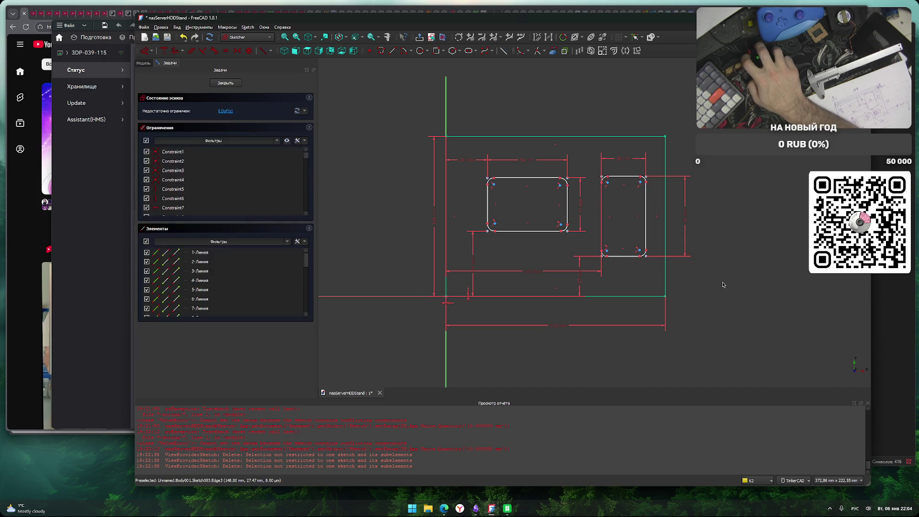
Fillet the plate outline's top-left corner by mistake, then undo it with Ctrl+Z.
scroll(612, 200, up, 5)
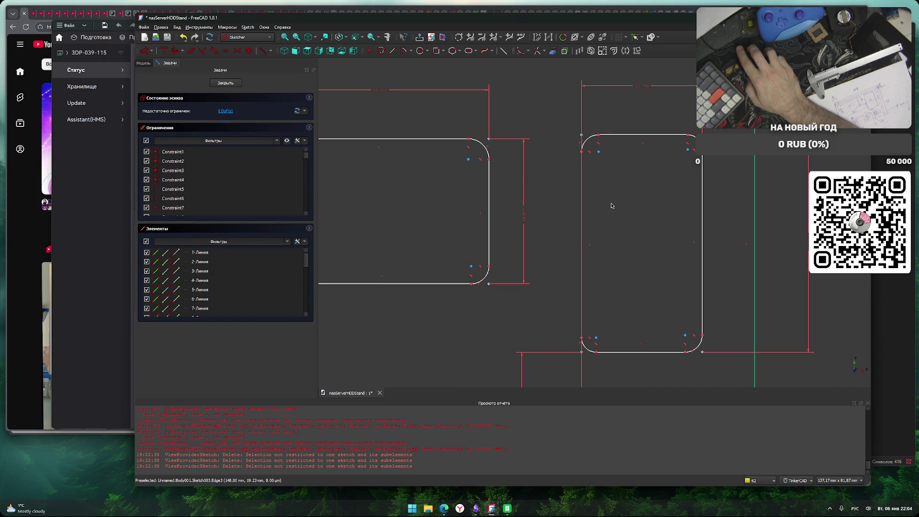
scroll(611, 206, down, 4)
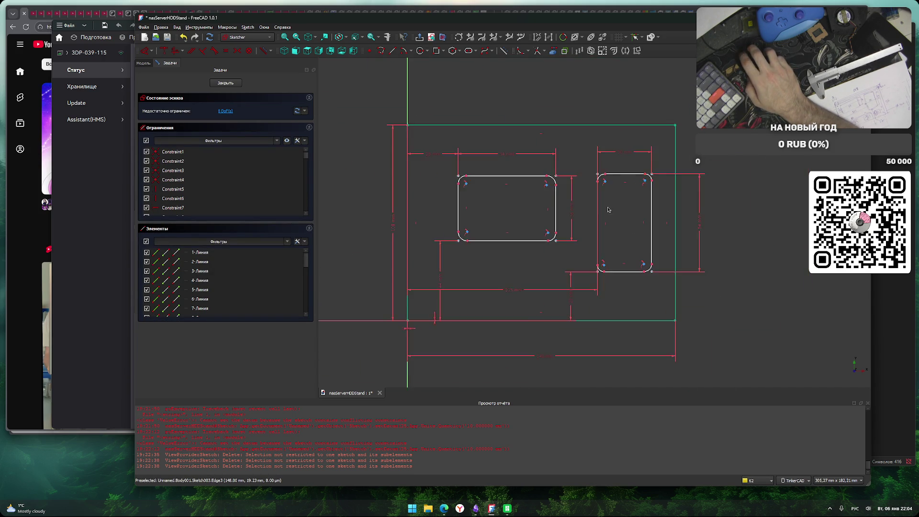
scroll(732, 316, down, 2)
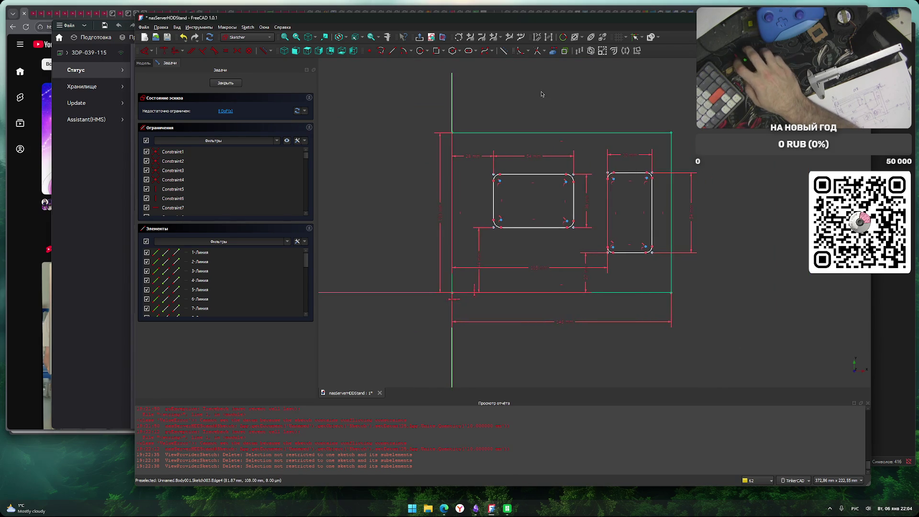
click(519, 52)
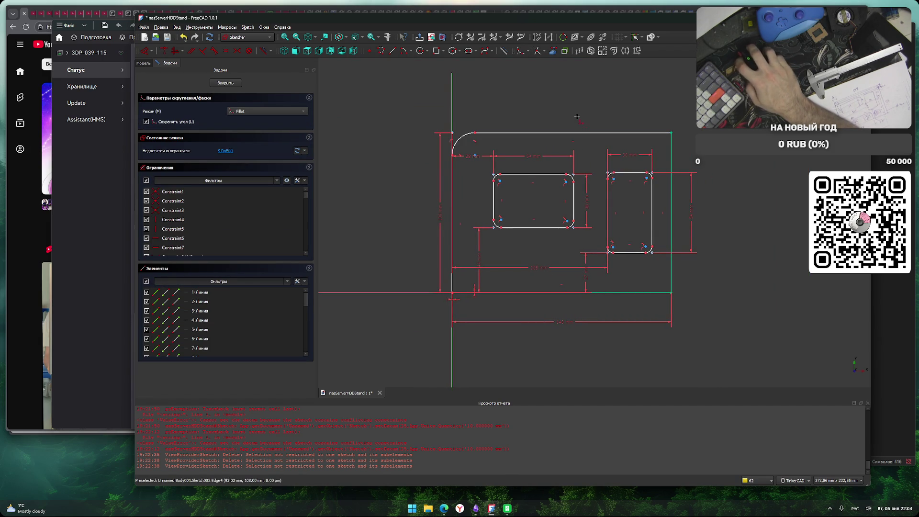
click(453, 135)
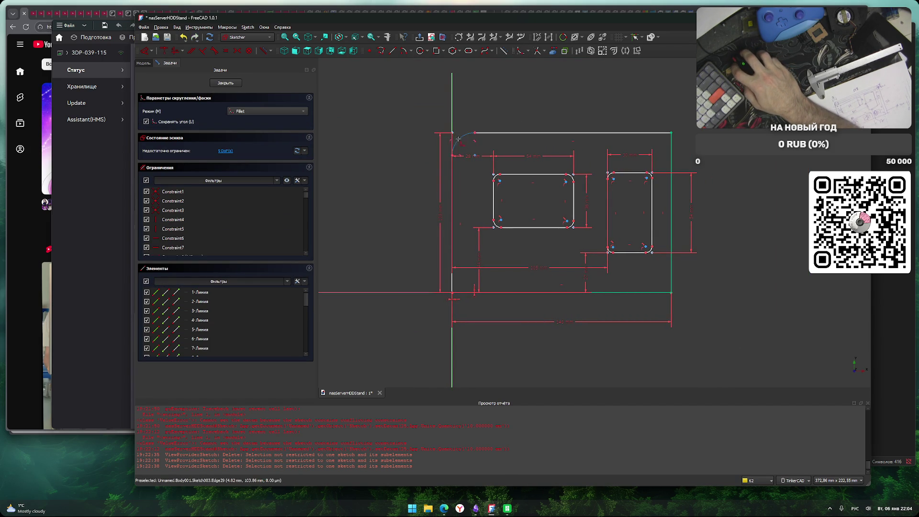
key(ctrl+z)
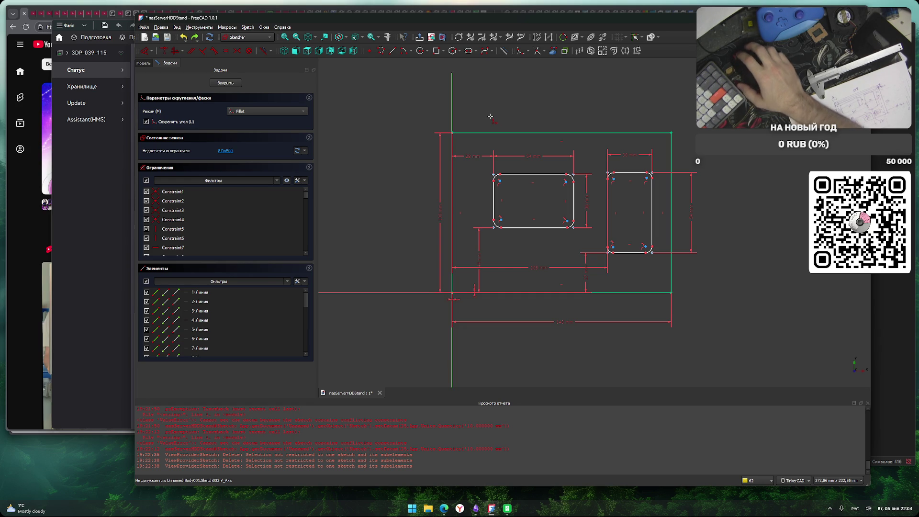
Leave the fillet tool, close Sketch003 and start a Pad from it.
middle_drag(690, 297, 657, 290)
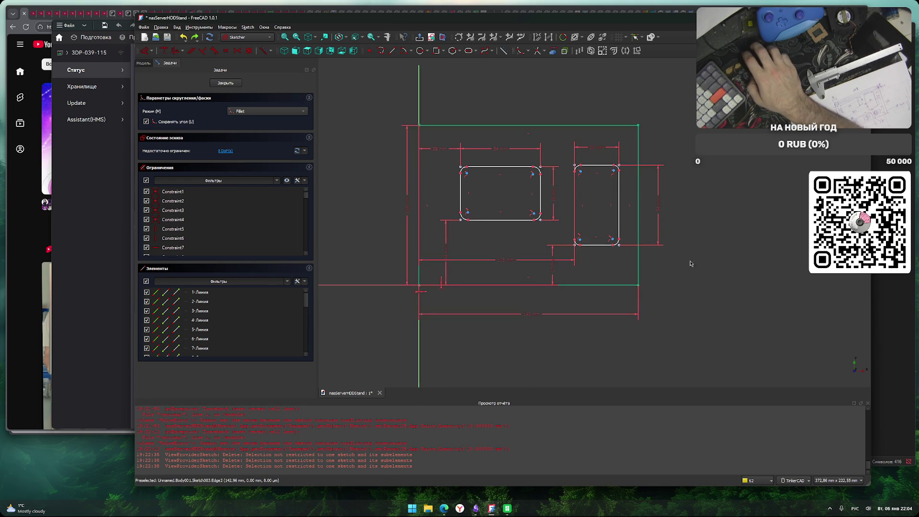
key(Escape)
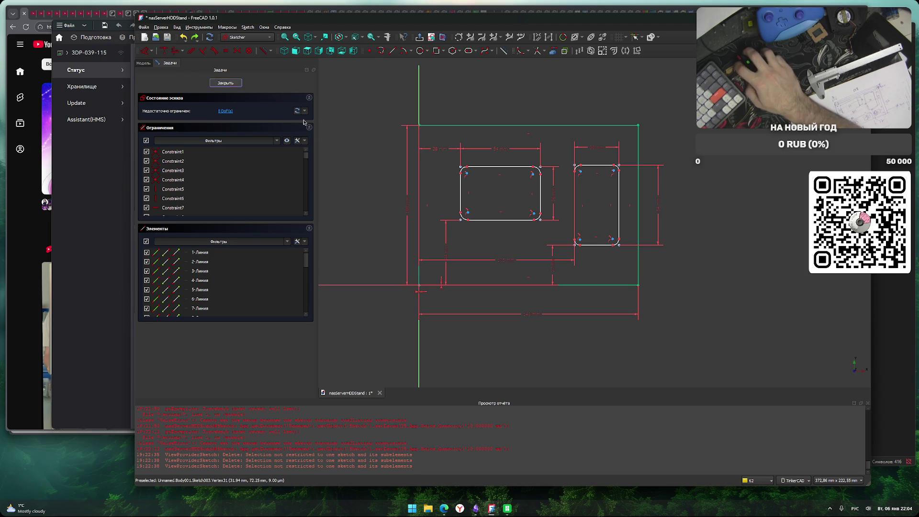
key(Escape)
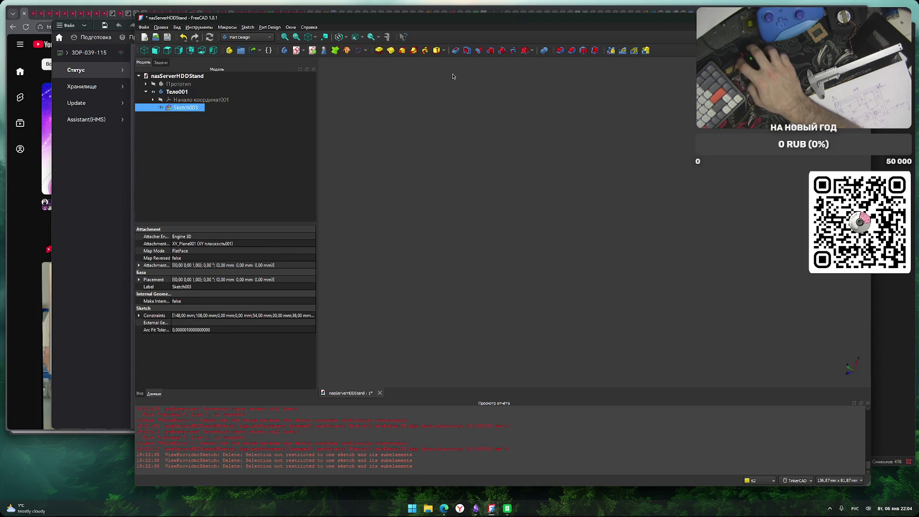
click(455, 50)
Confirm the 6 mm Pad001 plate, rotate to inspect it, and select it in the tree.
key(Return)
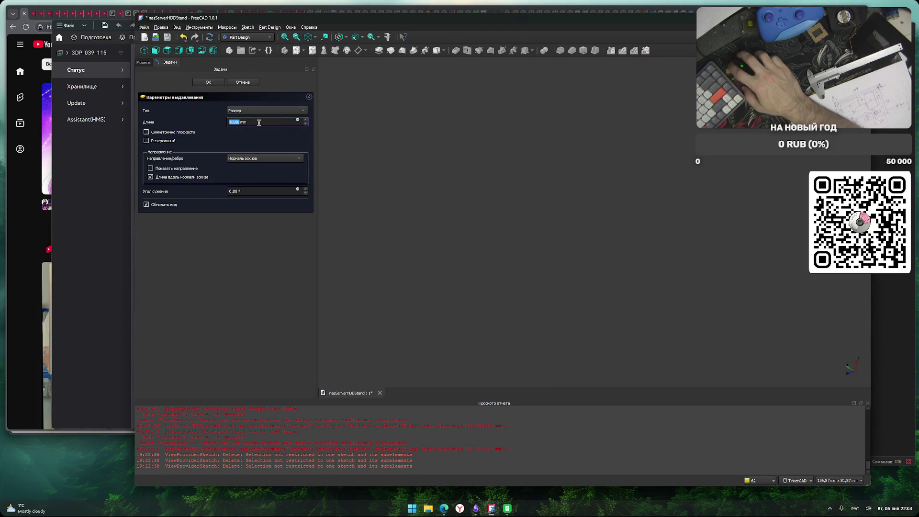
click(213, 82)
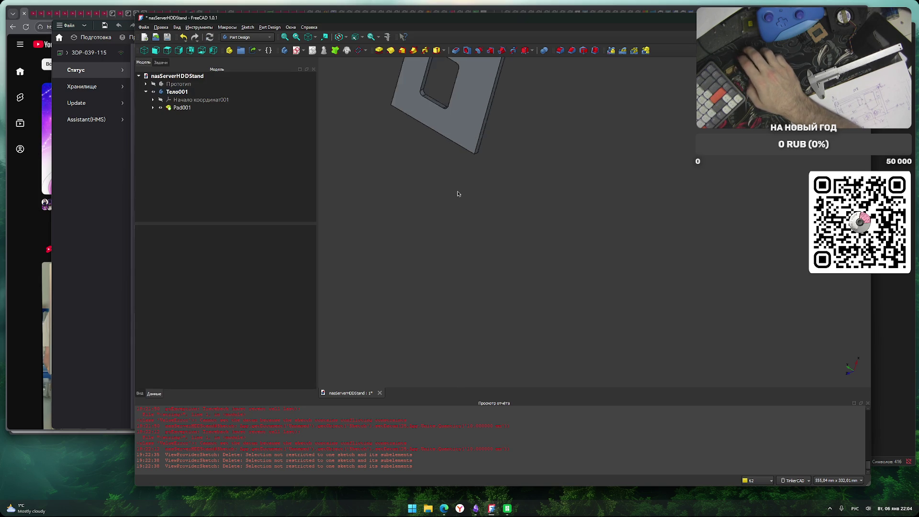
middle_drag(457, 205, 496, 295)
mouse_move(496, 295)
right_down()
mouse_move(607, 279)
mouse_move(610, 249)
mouse_move(668, 259)
mouse_move(431, 212)
right_up()
click(182, 107)
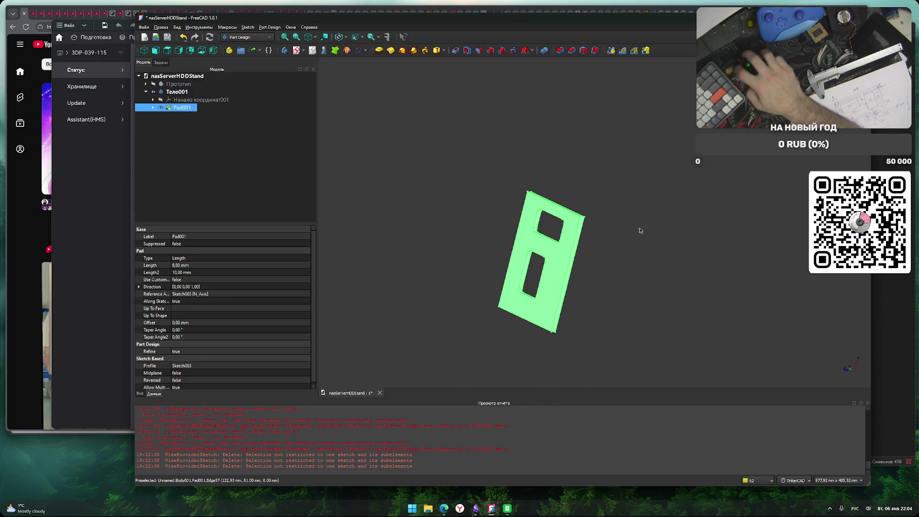
Orbit to reveal the plate's thickness and create Sketch004 on its narrow side face.
key(2)
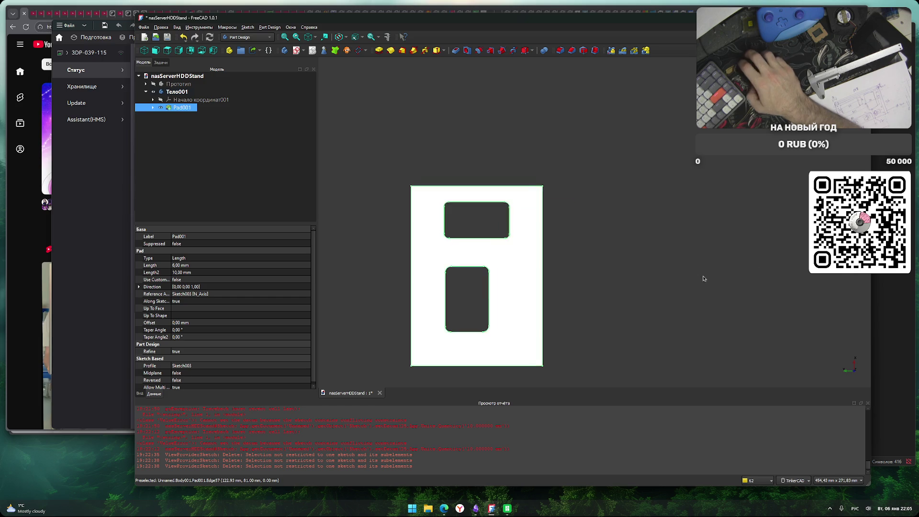
click(700, 222)
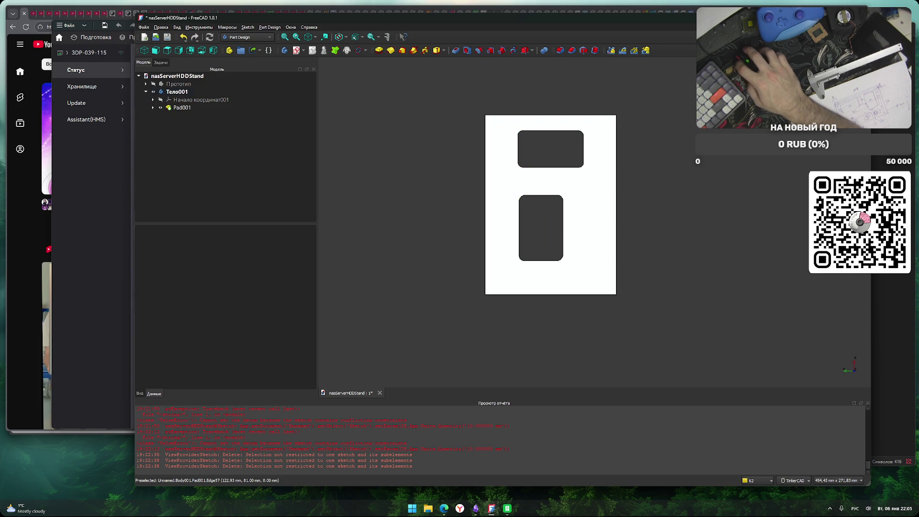
key(shift+Left)
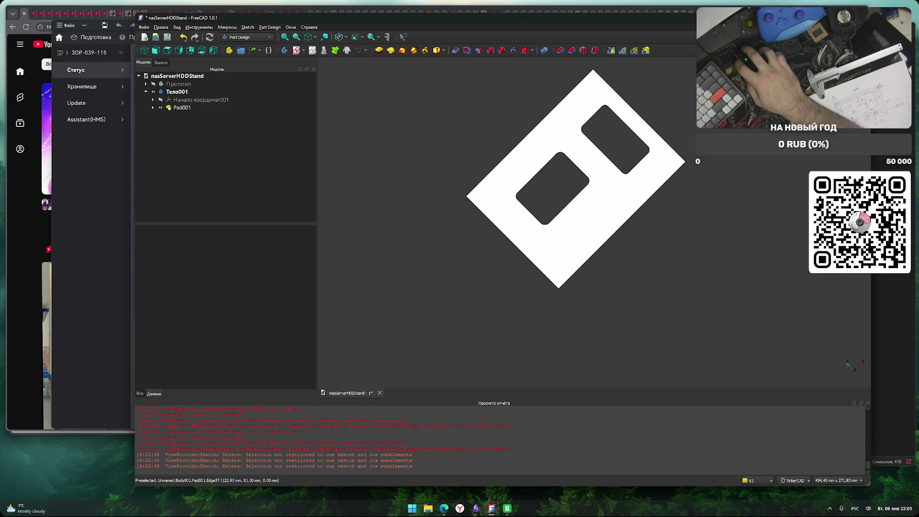
middle_drag(765, 217, 726, 219)
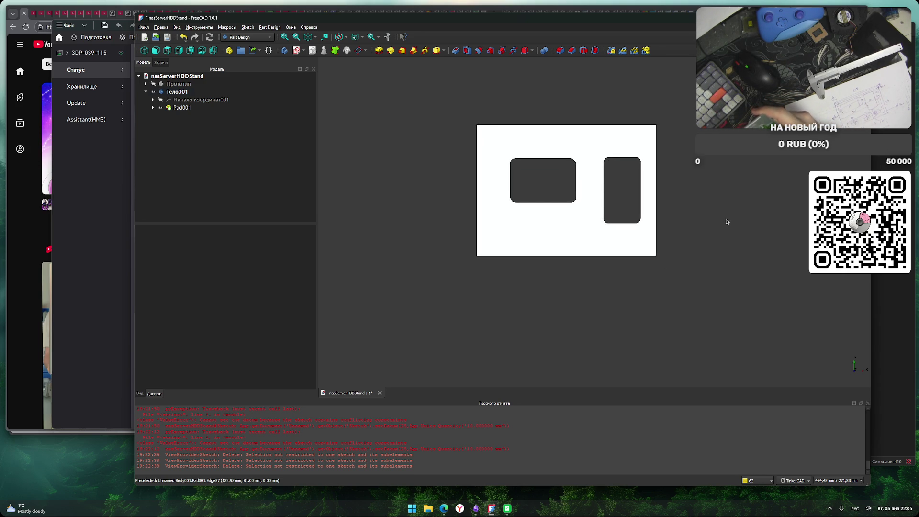
mouse_move(730, 287)
right_down()
mouse_move(734, 307)
mouse_move(712, 279)
mouse_move(703, 237)
mouse_move(685, 255)
mouse_move(692, 261)
right_up()
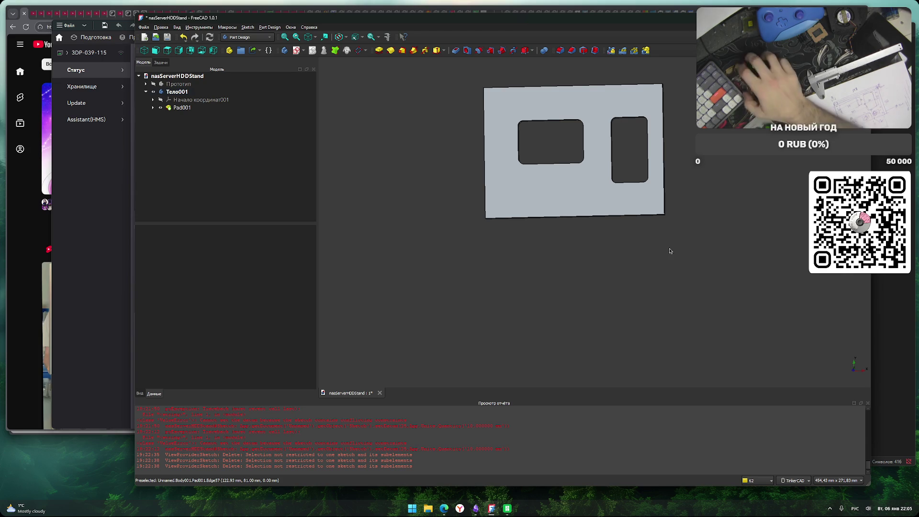
scroll(668, 263, up, 3)
scroll(570, 247, up, 4)
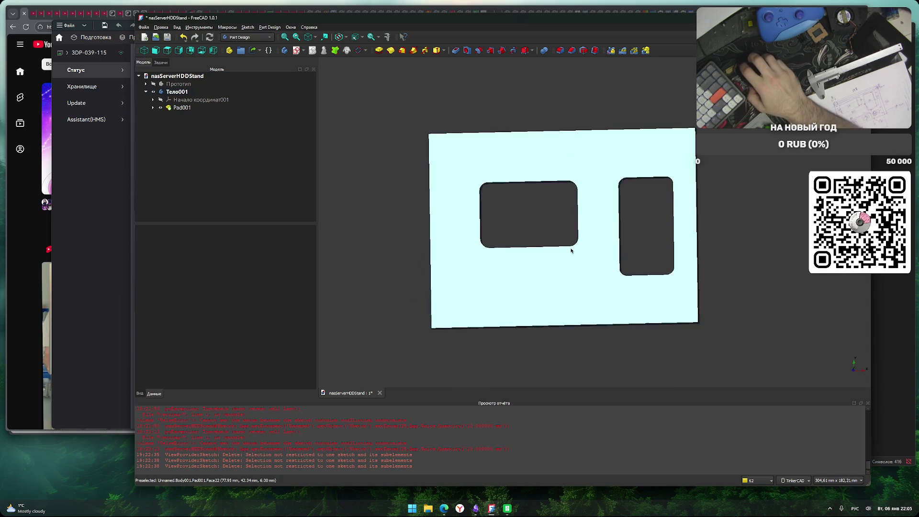
middle_drag(544, 208, 575, 220)
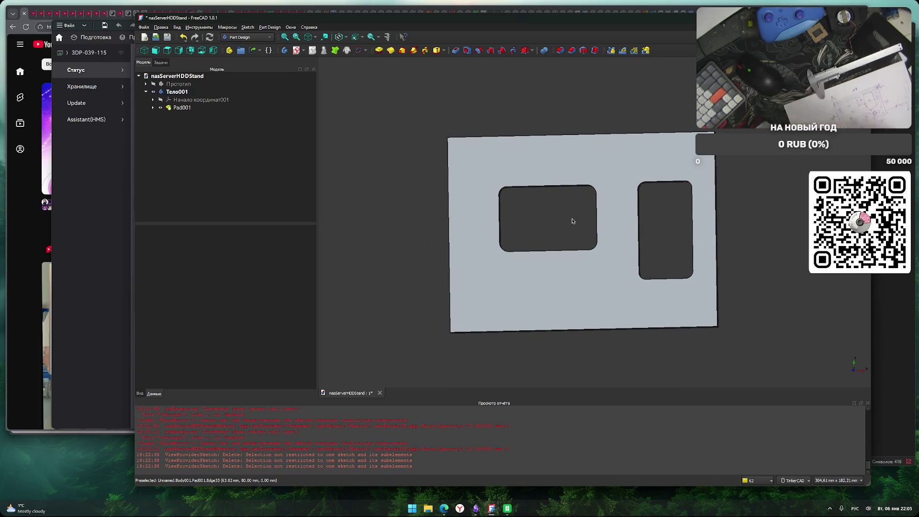
mouse_move(573, 220)
right_down()
mouse_move(682, 203)
mouse_move(518, 172)
right_up()
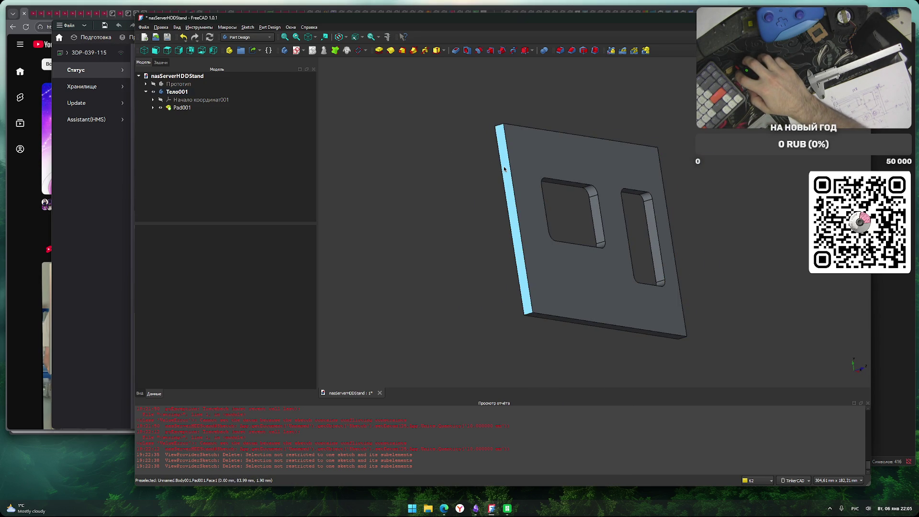
click(504, 169)
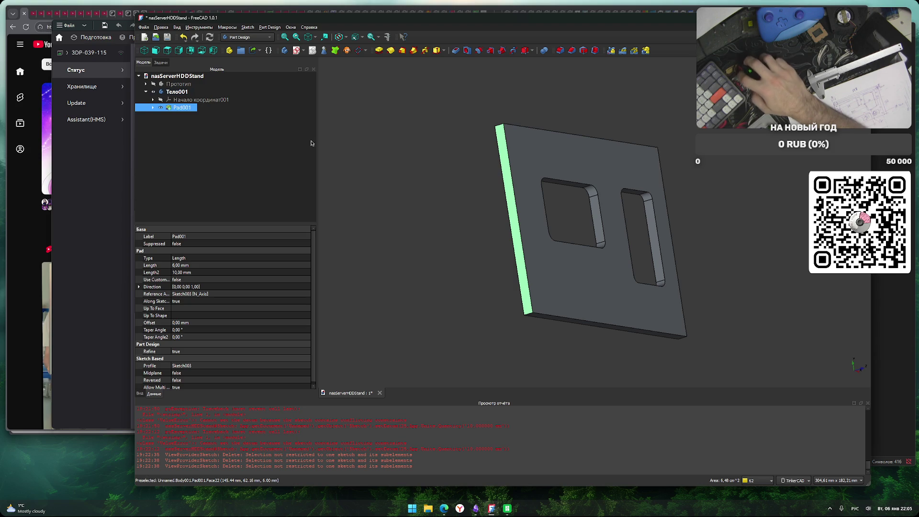
click(296, 50)
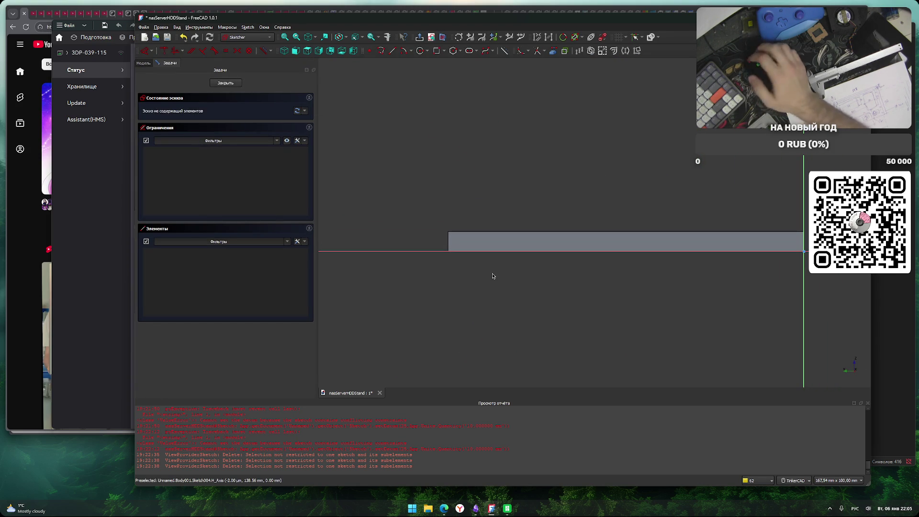
Draw a 5 mm circle near the plate corner on the side face.
click(419, 50)
click(459, 240)
text(8)
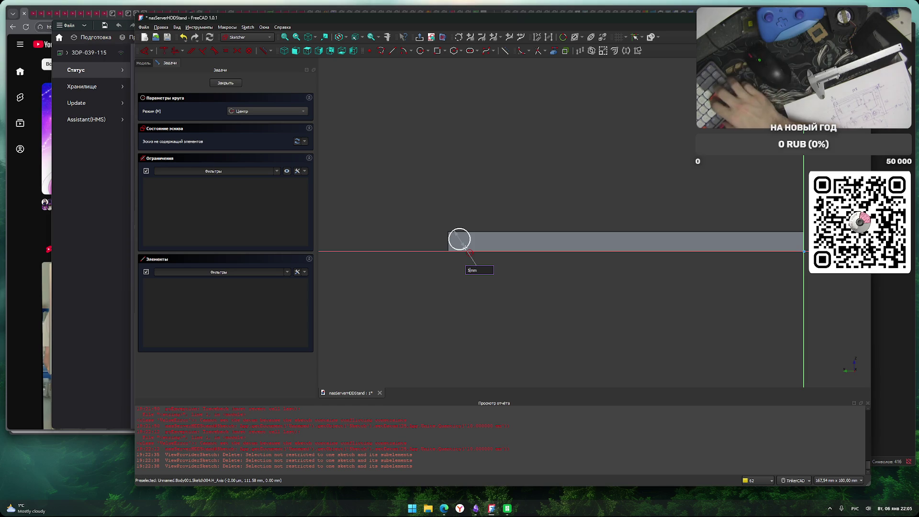
text(5)
key(Return)
key(Escape)
scroll(466, 302, up, 5)
scroll(433, 287, down, 2)
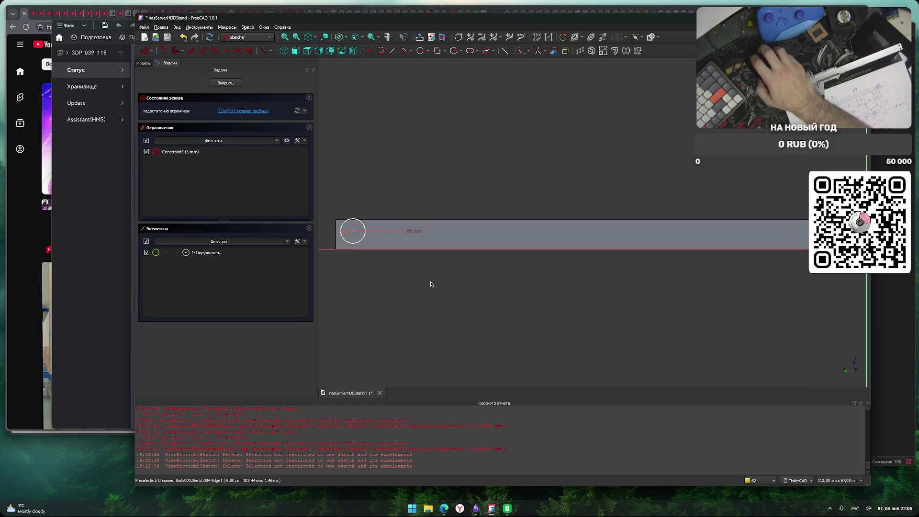
Constrain the circle's vertical distance from the origin to 2,5 mm.
click(368, 242)
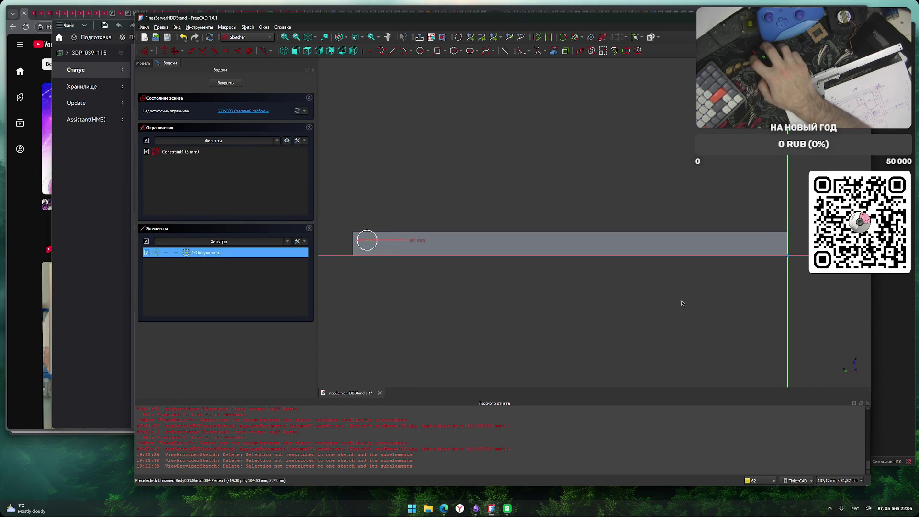
click(789, 260)
key(i)
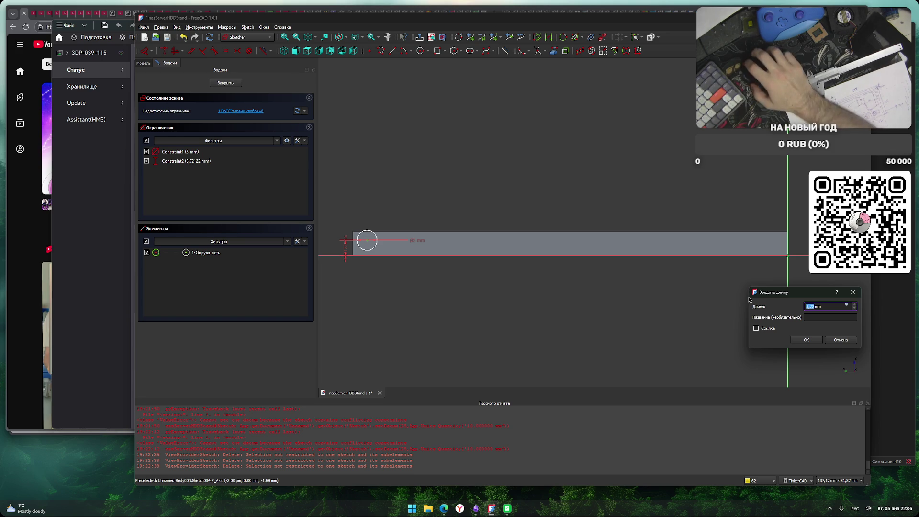
text(2,5)
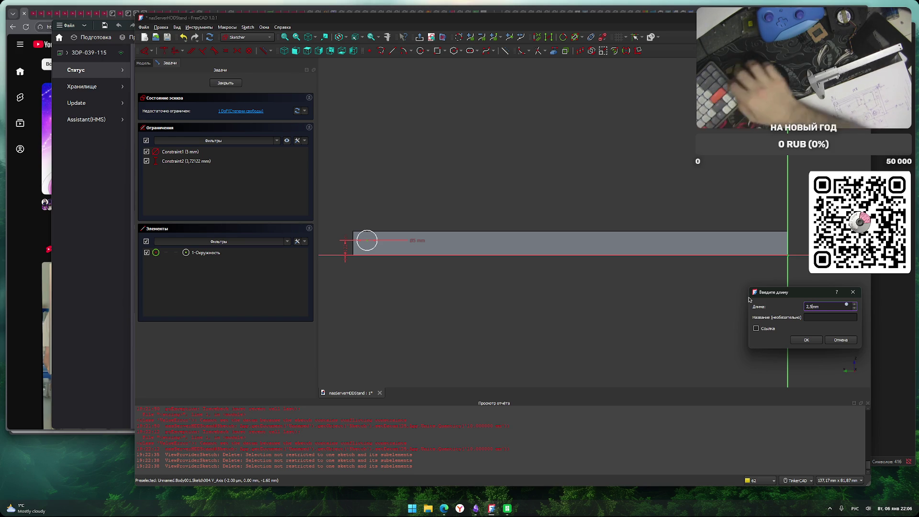
click(812, 344)
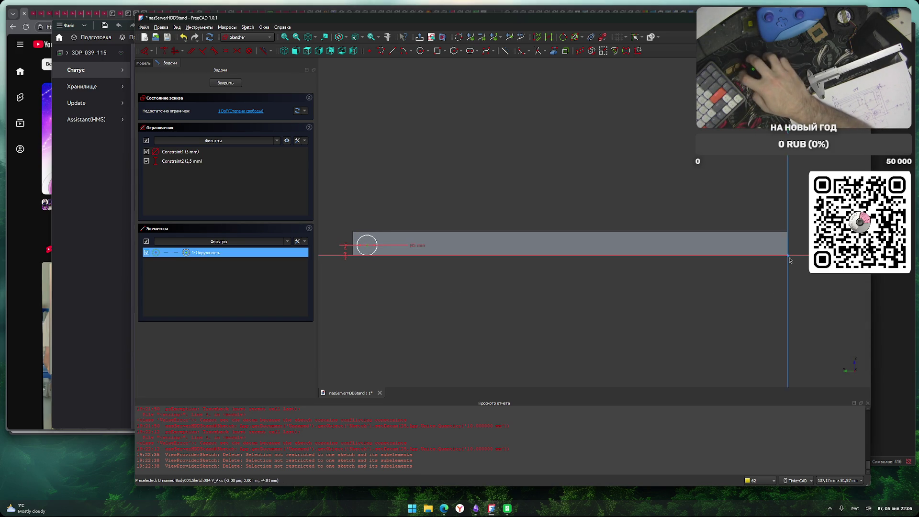
Constrain the circle 96 mm horizontally from the vertical axis and close the sketch.
click(787, 302)
key(l)
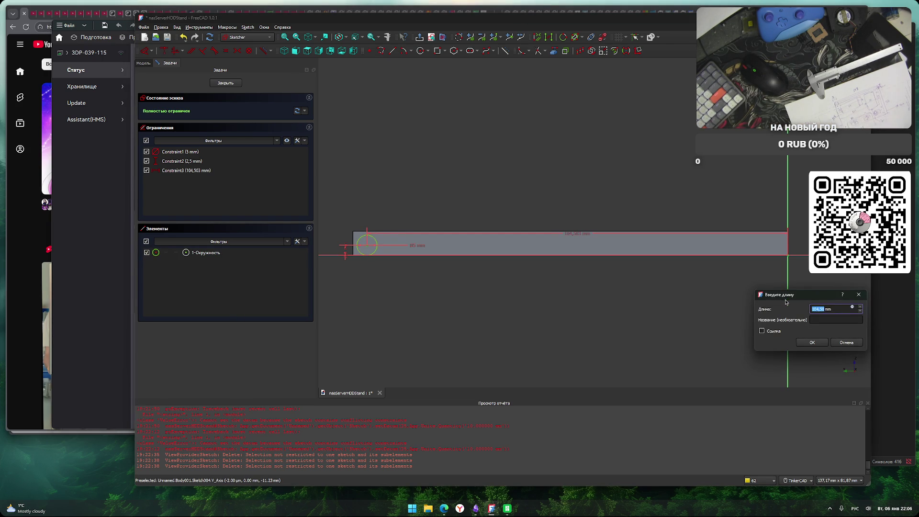
text(96)
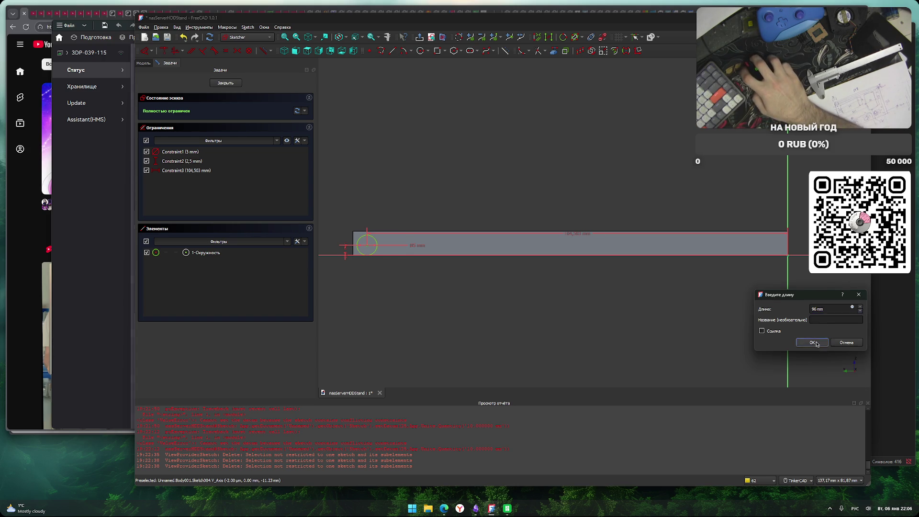
click(812, 342)
mouse_move(540, 320)
right_down()
mouse_move(561, 334)
mouse_move(550, 338)
mouse_move(562, 303)
mouse_move(583, 312)
right_up()
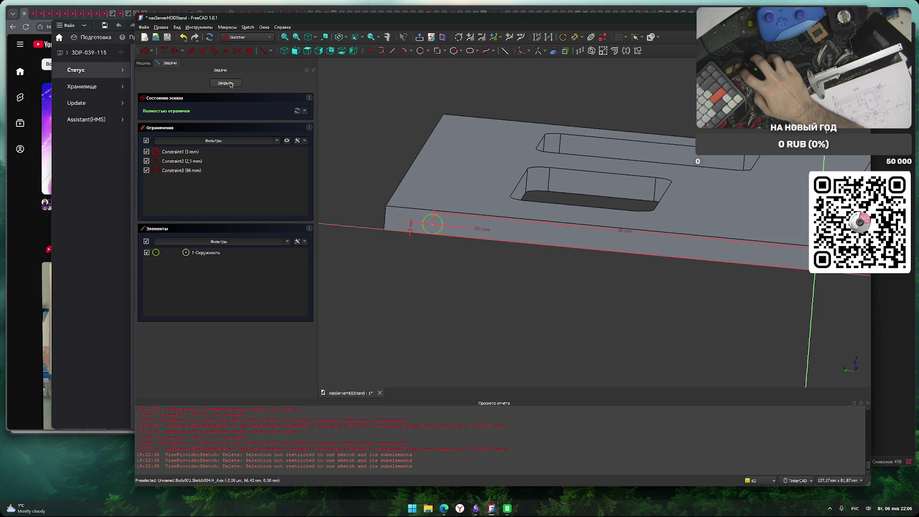
click(230, 84)
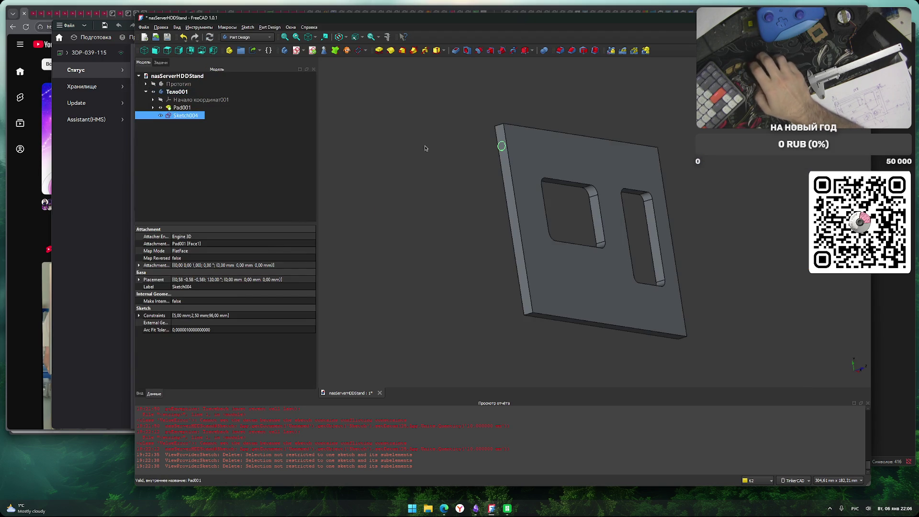
Create a Hole from the circle sketch with a 150 mm depth.
click(467, 53)
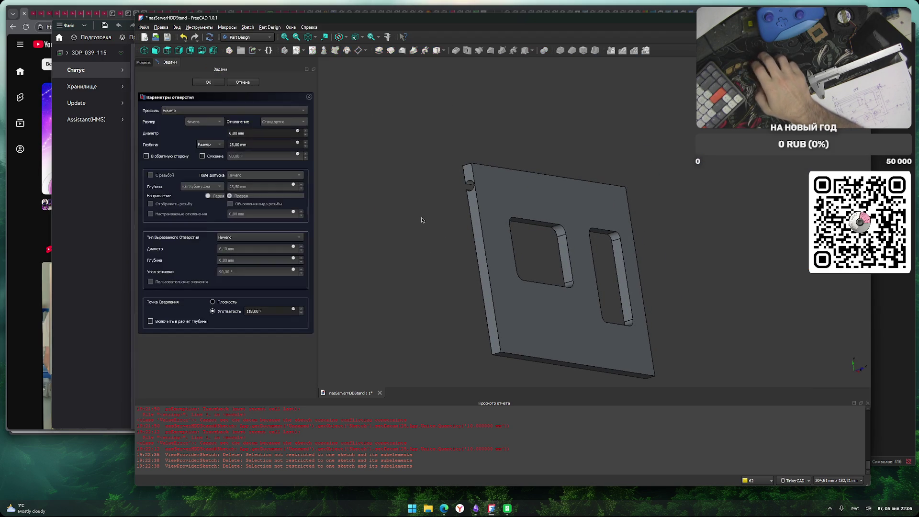
mouse_move(416, 240)
right_down()
mouse_move(426, 239)
mouse_move(416, 225)
right_up()
double_click(230, 144)
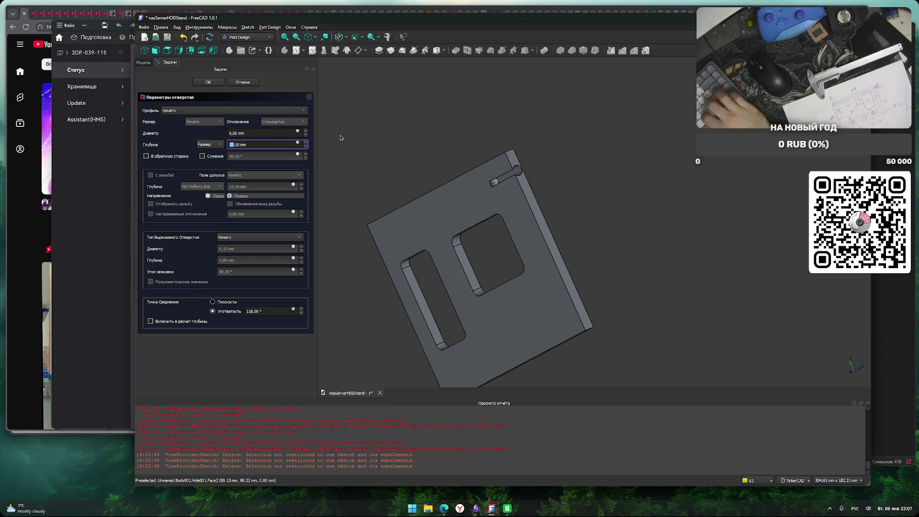
text(140)
key(Return)
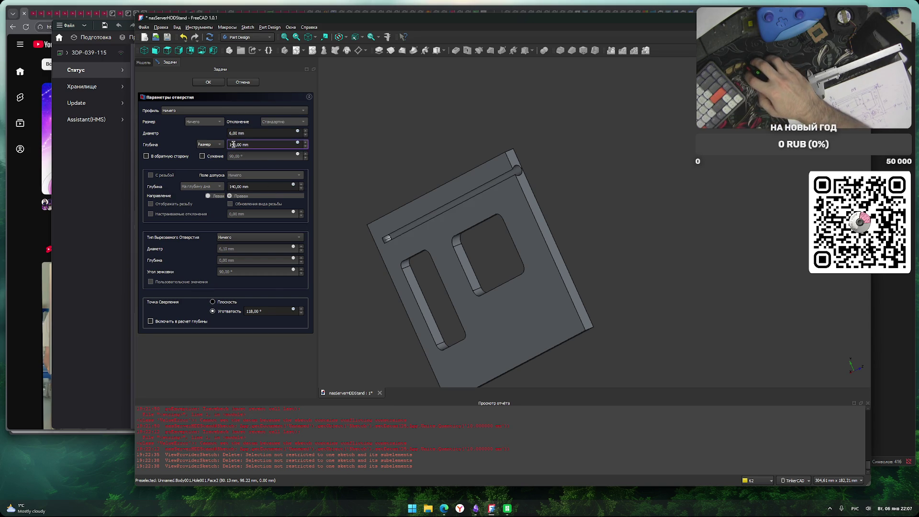
key(Delete)
text(5)
key(Return)
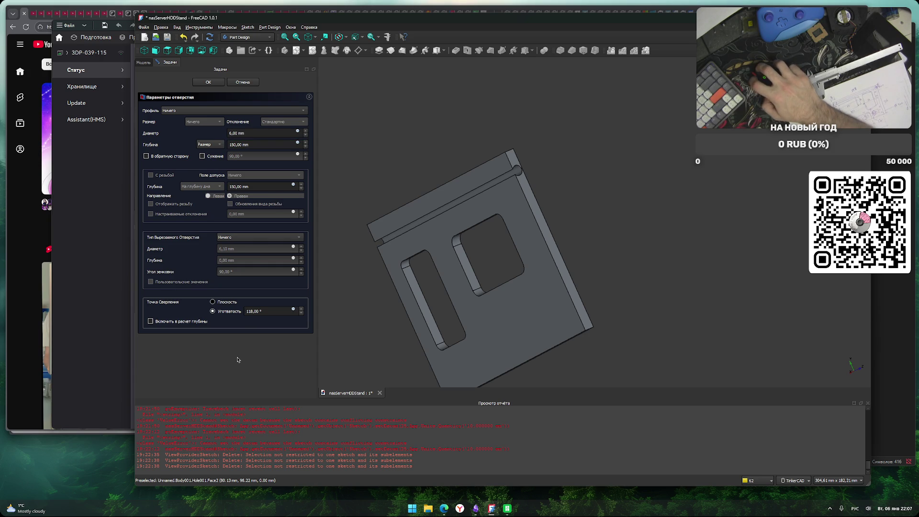
click(210, 83)
Create Sketch005 on the plate's top face.
mouse_move(420, 168)
right_down()
mouse_move(387, 199)
mouse_move(537, 268)
mouse_move(578, 257)
right_up()
click(567, 246)
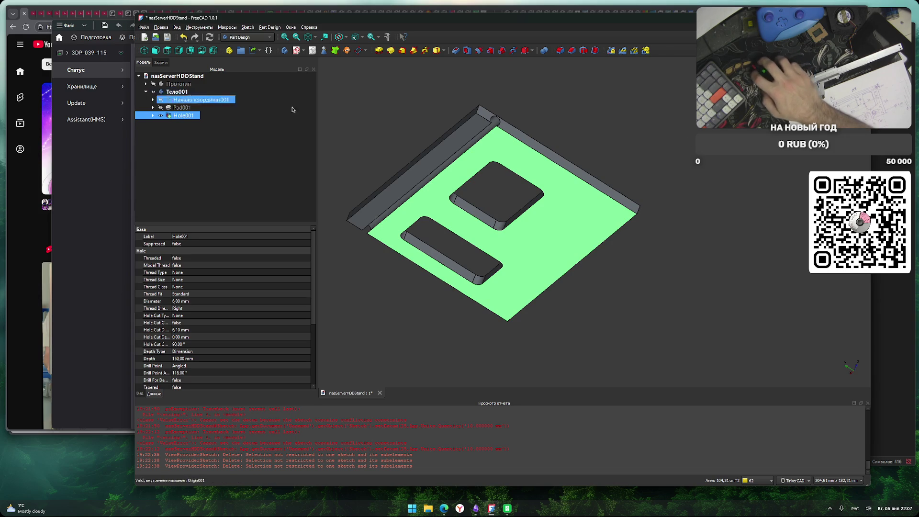
click(297, 52)
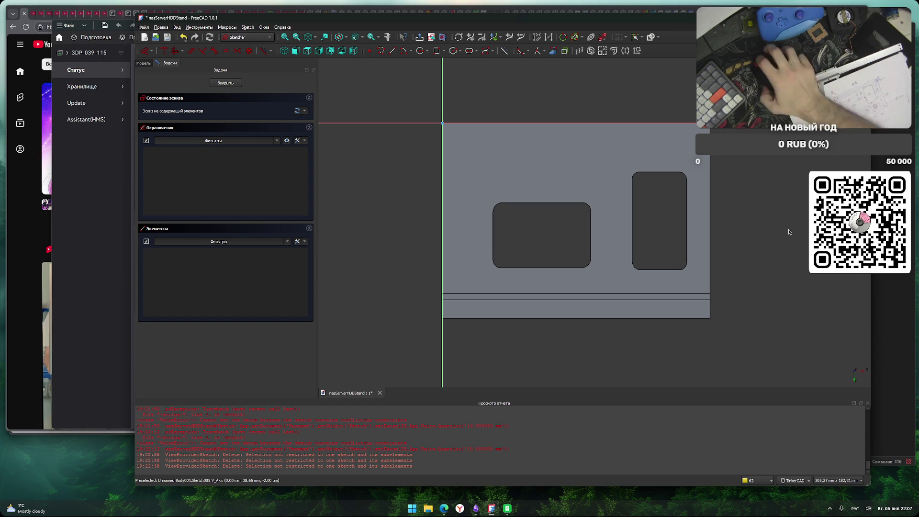
Activate the Rectangle tool in Sketch005.
click(436, 51)
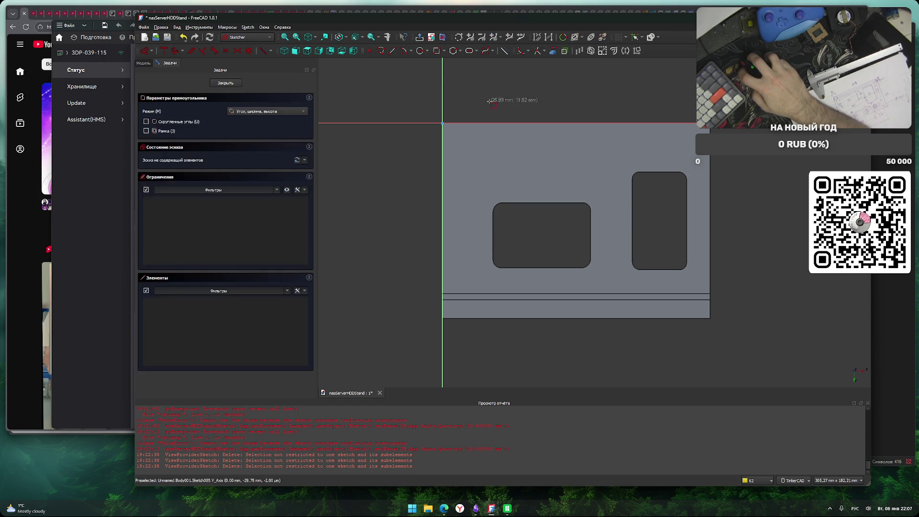
Draw a rectangle over the plate's top edge and give it a 90 mm width.
click(486, 111)
click(670, 153)
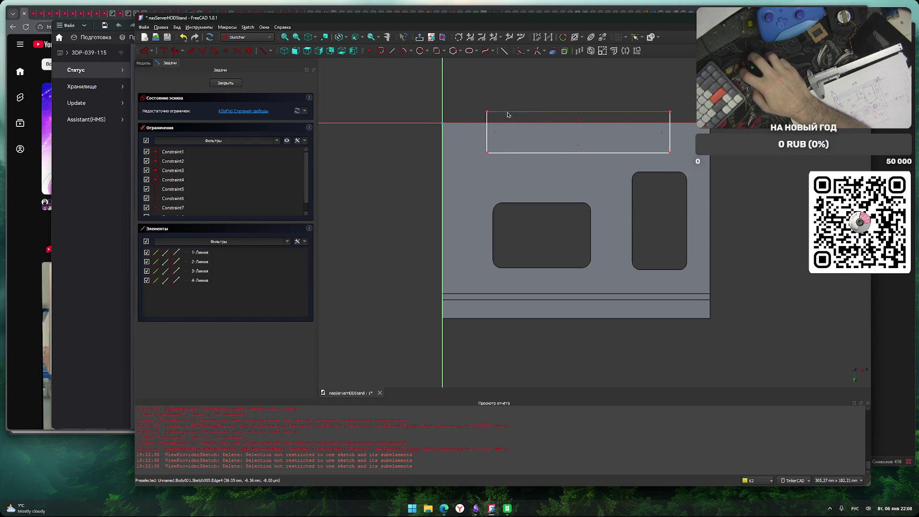
click(511, 154)
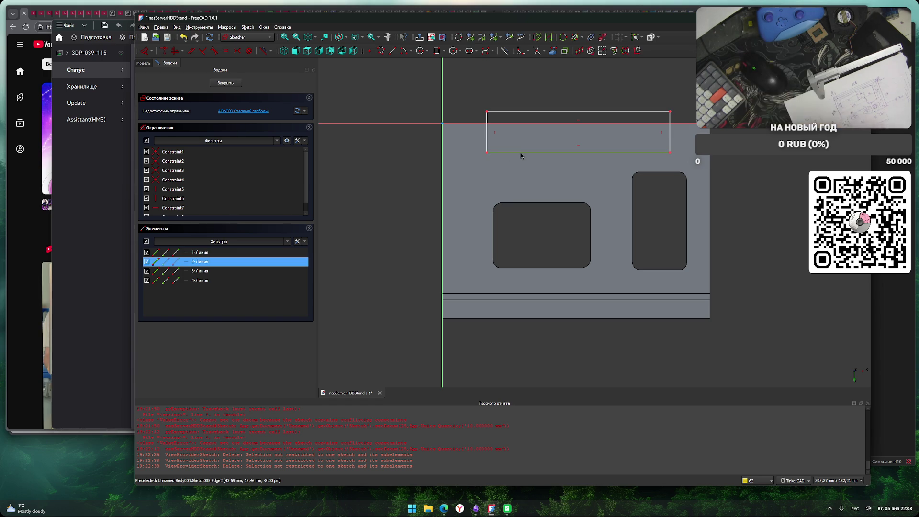
text(l90)
key(Return)
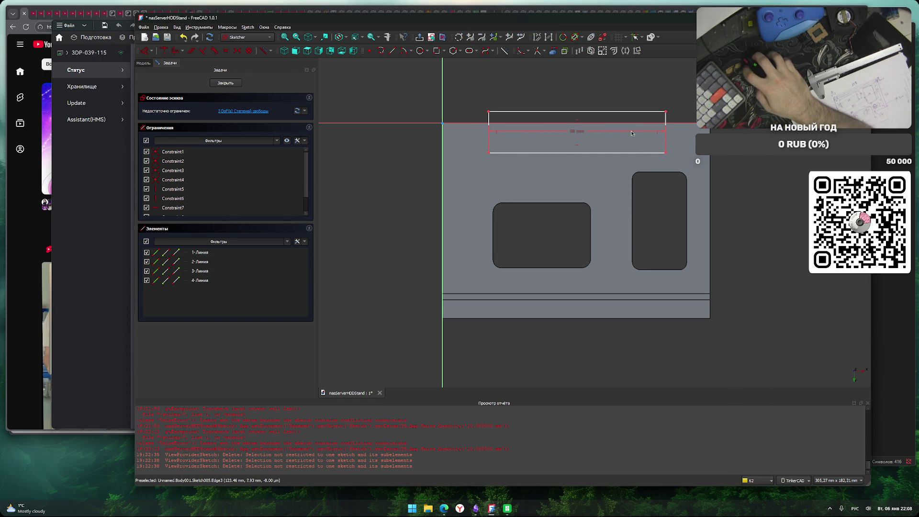
mouse_move(628, 131)
mouse_down()
mouse_move(581, 176)
mouse_move(577, 168)
mouse_move(619, 167)
mouse_up()
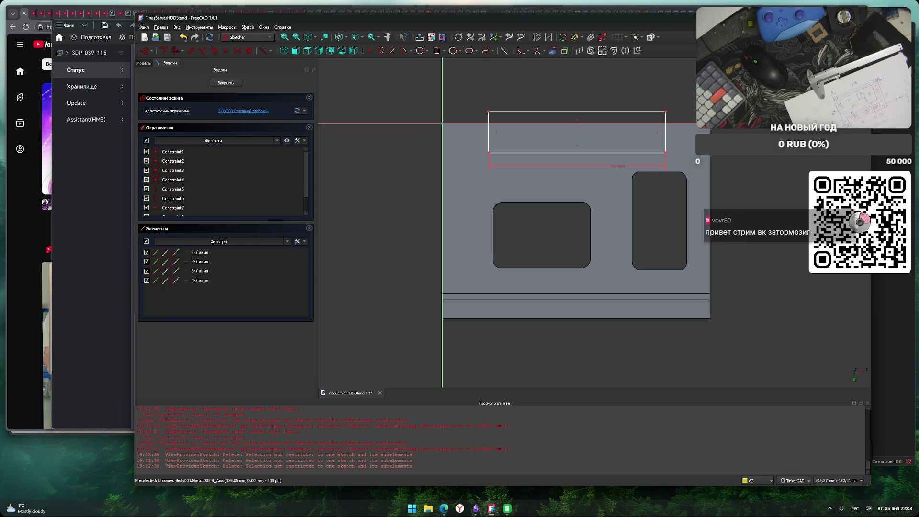
Dimension the rectangle's top-left corner 17 mm from the left edge.
scroll(460, 102, up, 1)
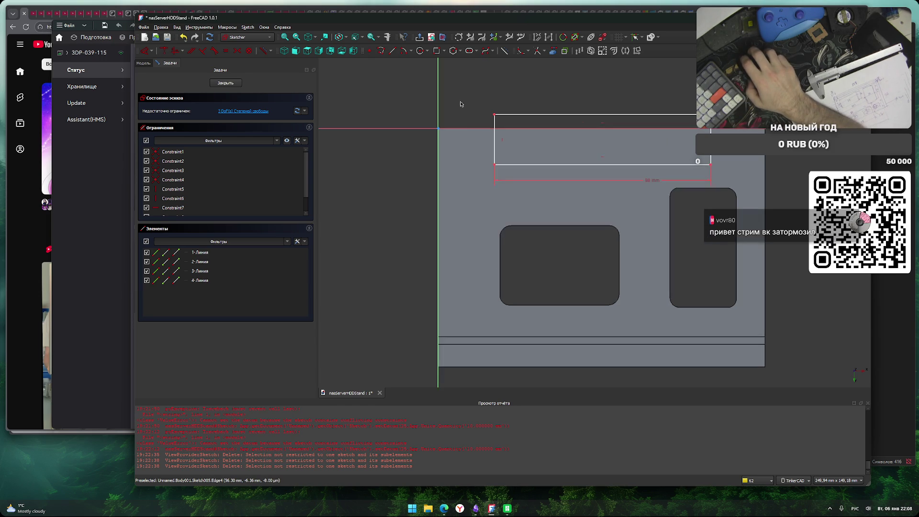
click(495, 115)
text(l17)
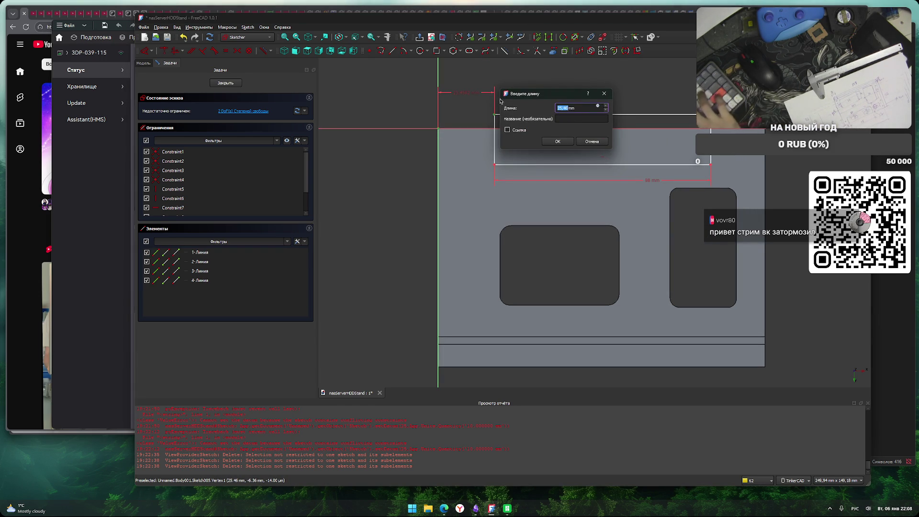
key(Return)
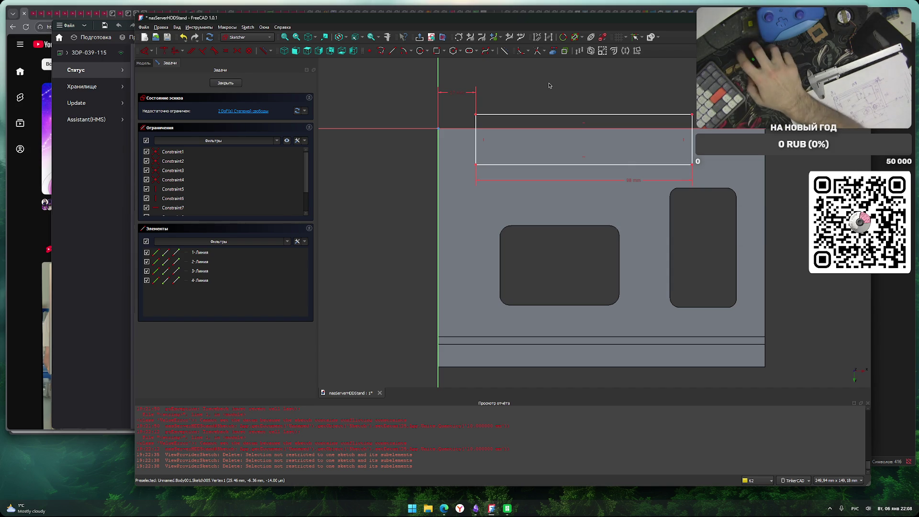
click(521, 50)
Fillet the notch rectangle's bottom-left and bottom-right corners and close Sketch005.
click(476, 164)
click(692, 164)
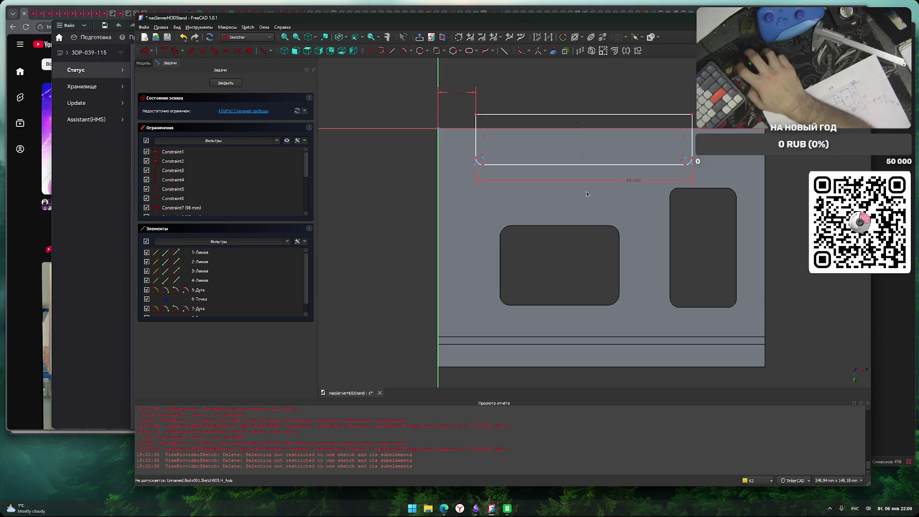
scroll(547, 90, down, 1)
middle_drag(547, 90, 521, 124)
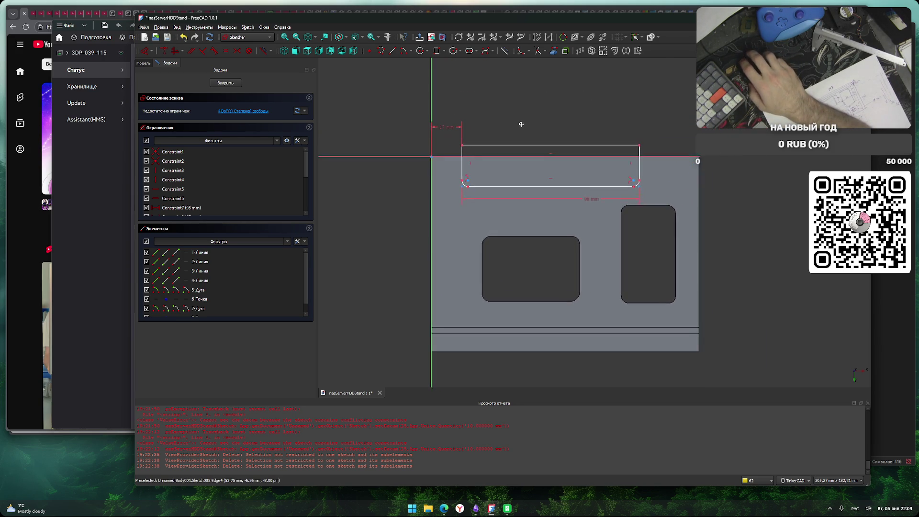
click(226, 83)
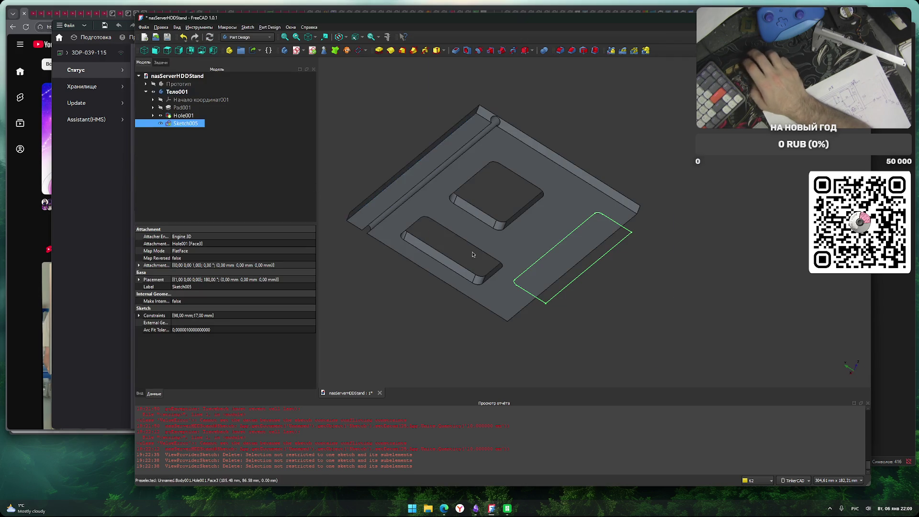
click(455, 51)
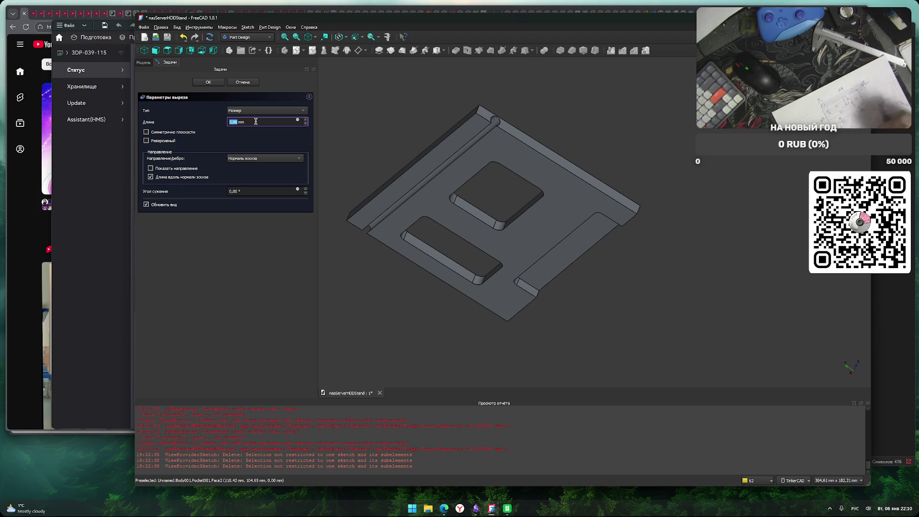
Set the pocket length to 3 mm and confirm Pocket001.
text(3)
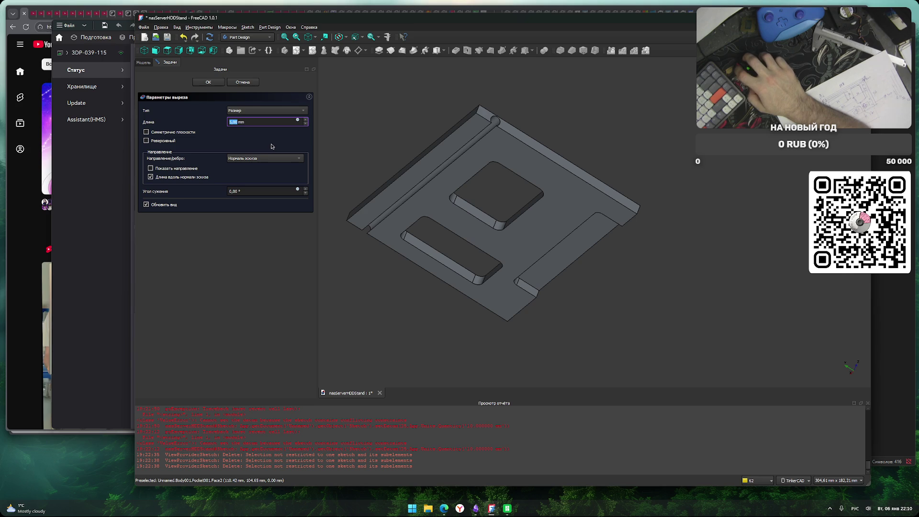
click(209, 83)
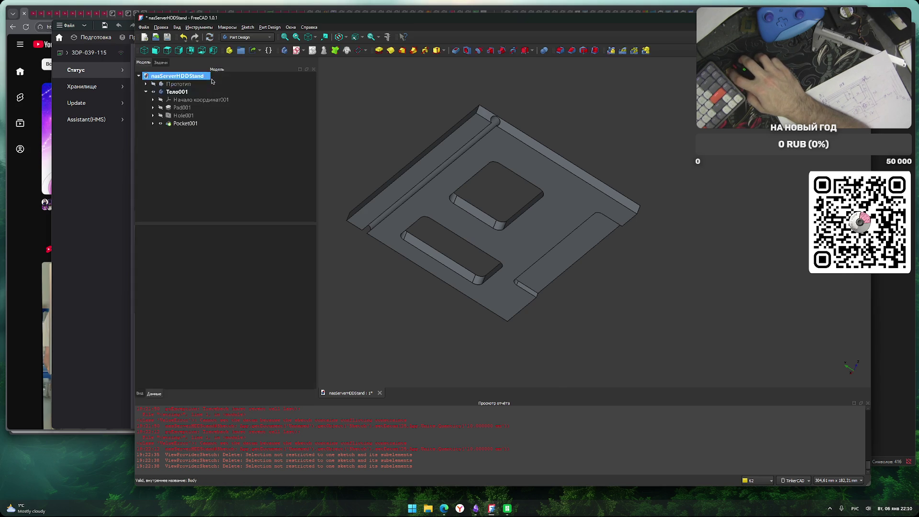
Select the plate's top face for a new sketch, then cancel the base-plane attachment dialog.
mouse_move(468, 328)
right_down()
mouse_move(529, 340)
mouse_move(605, 297)
right_up()
key(2)
click(660, 252)
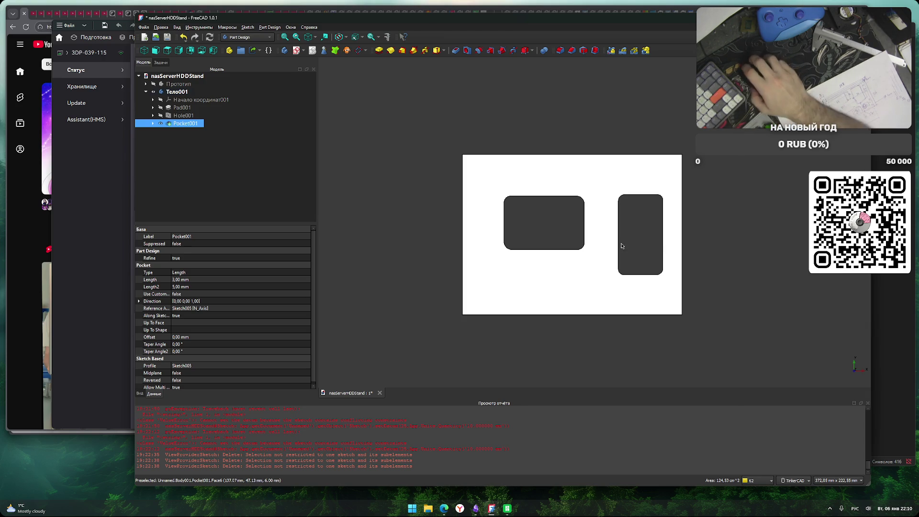
scroll(617, 244, up, 2)
click(615, 156)
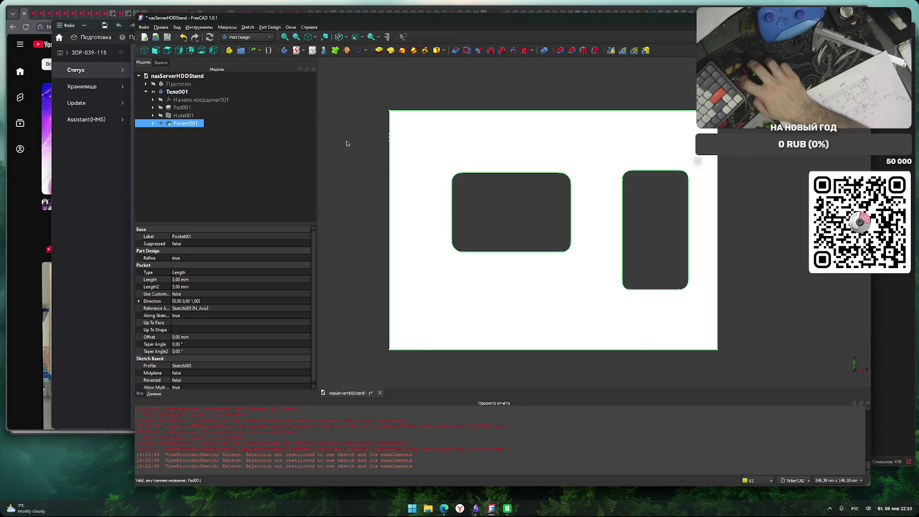
click(296, 50)
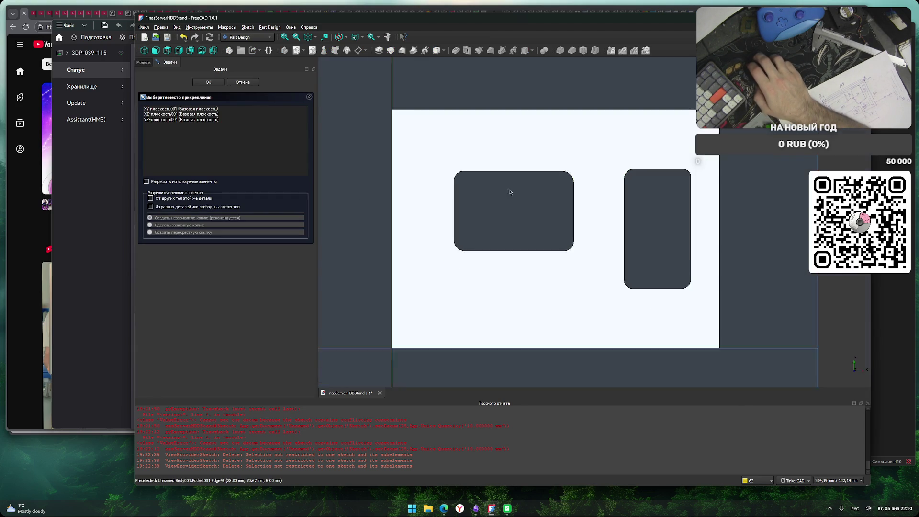
scroll(508, 189, down, 5)
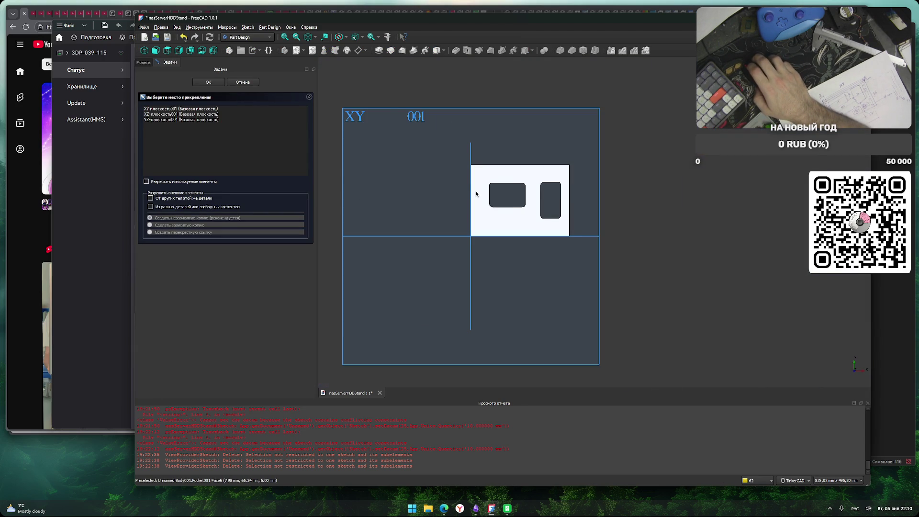
scroll(476, 193, up, 1)
click(214, 109)
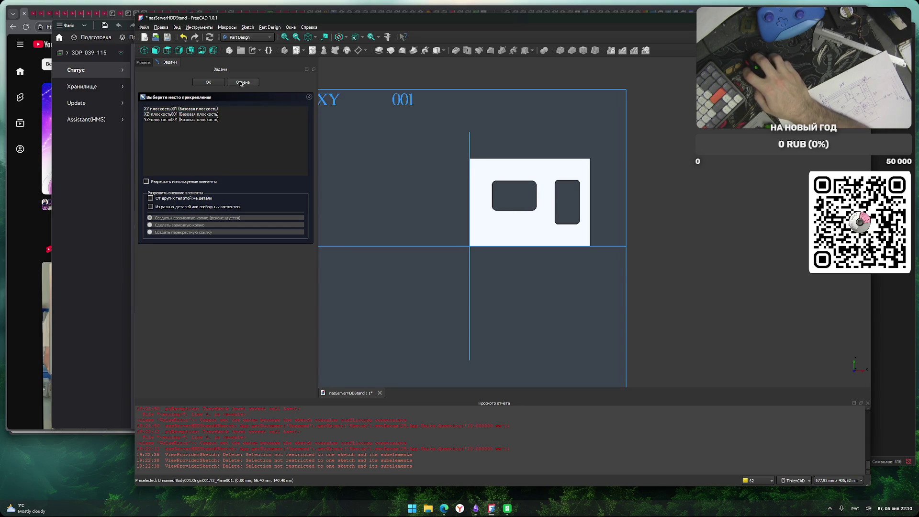
click(242, 82)
Reselect the plate's top face and create the new sketch on it.
mouse_move(483, 207)
right_down()
mouse_move(529, 205)
mouse_move(544, 334)
mouse_move(546, 285)
right_up()
click(546, 285)
click(438, 243)
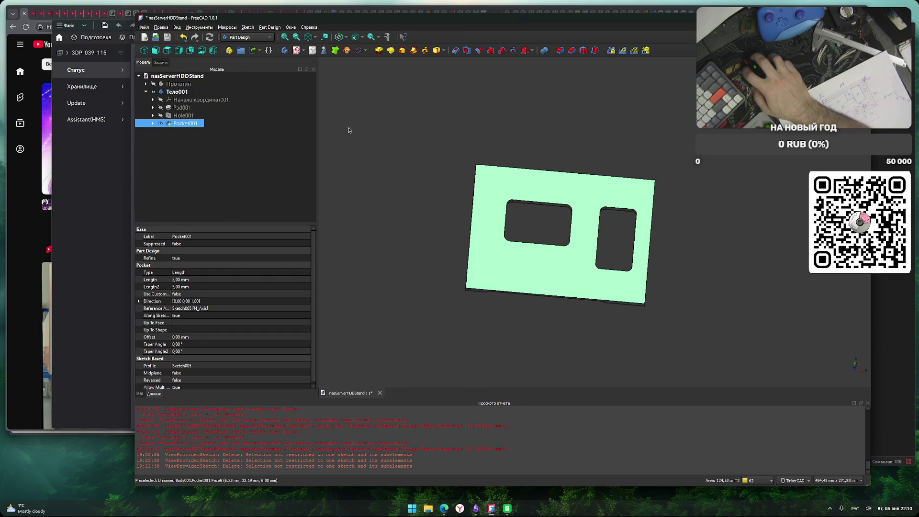
click(297, 51)
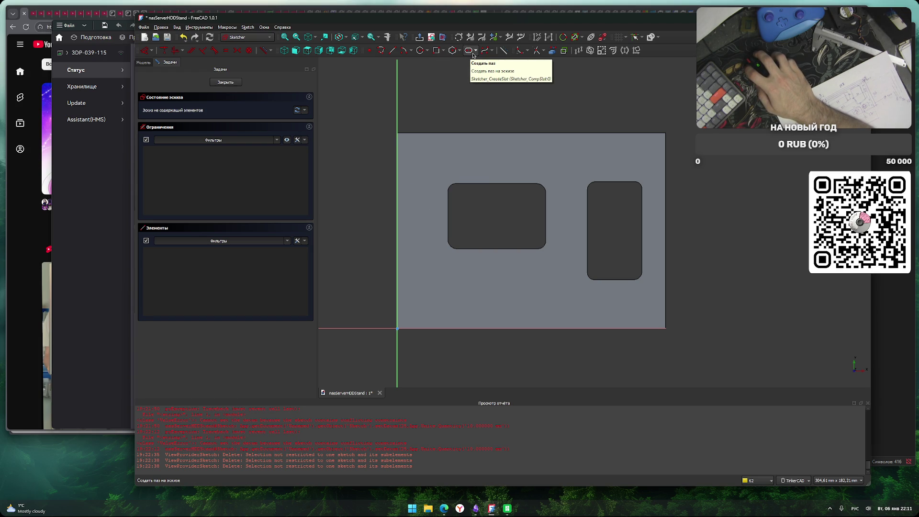
click(435, 50)
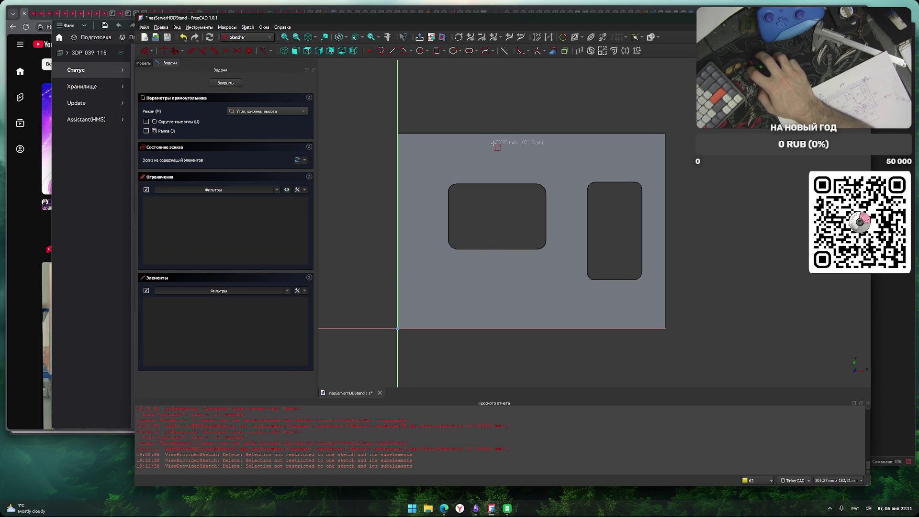
right_click(479, 123)
click(445, 51)
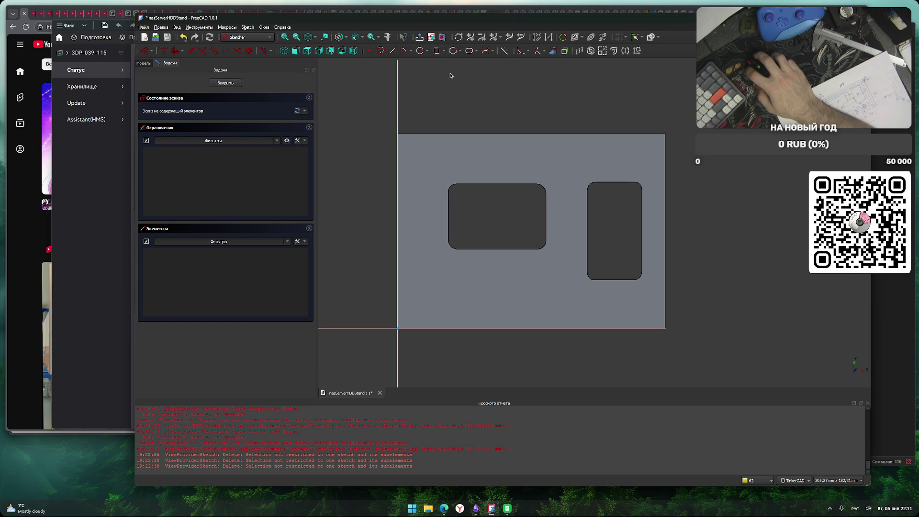
click(436, 51)
Draw a small rectangle with a 14 mm top edge and 10 mm right edge.
click(481, 150)
click(514, 168)
right_click(492, 156)
click(497, 150)
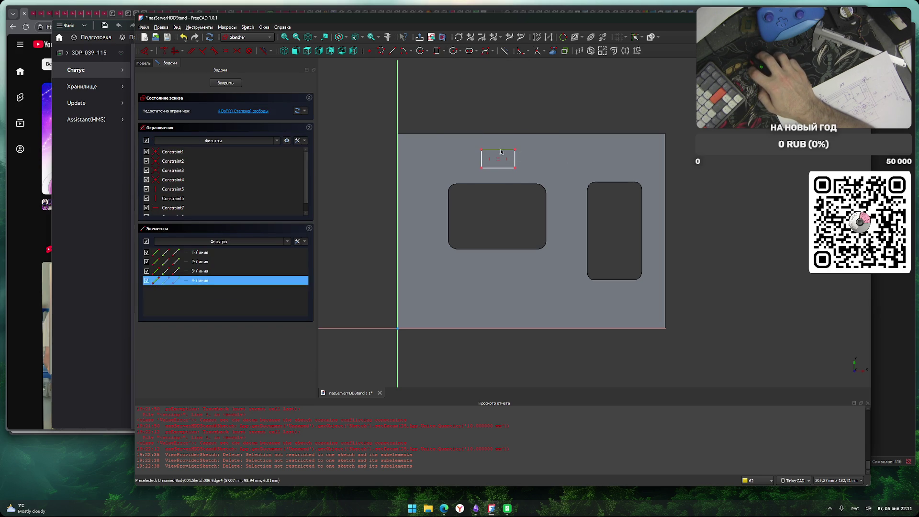
key(d)
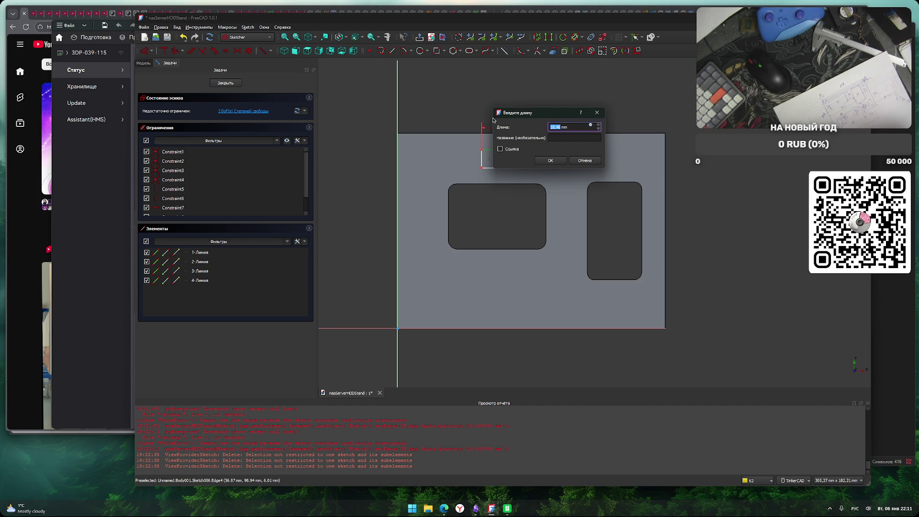
text(14)
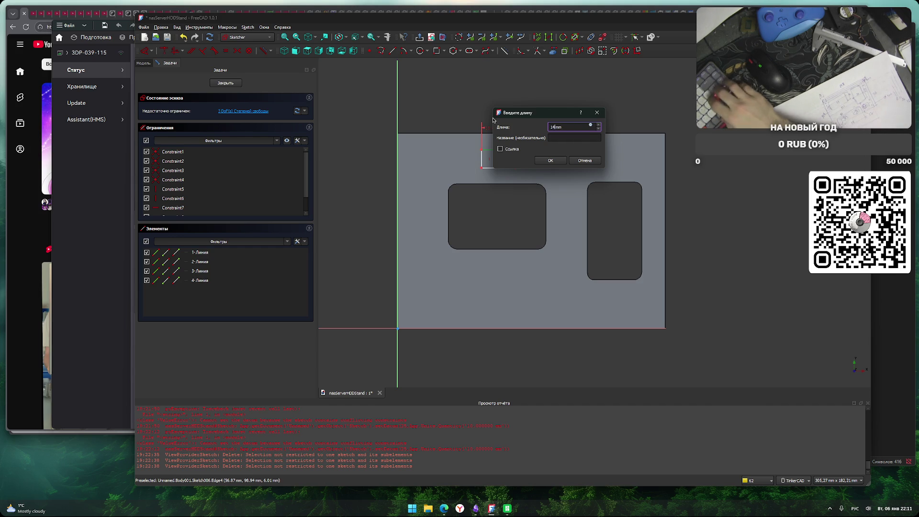
key(Return)
click(507, 161)
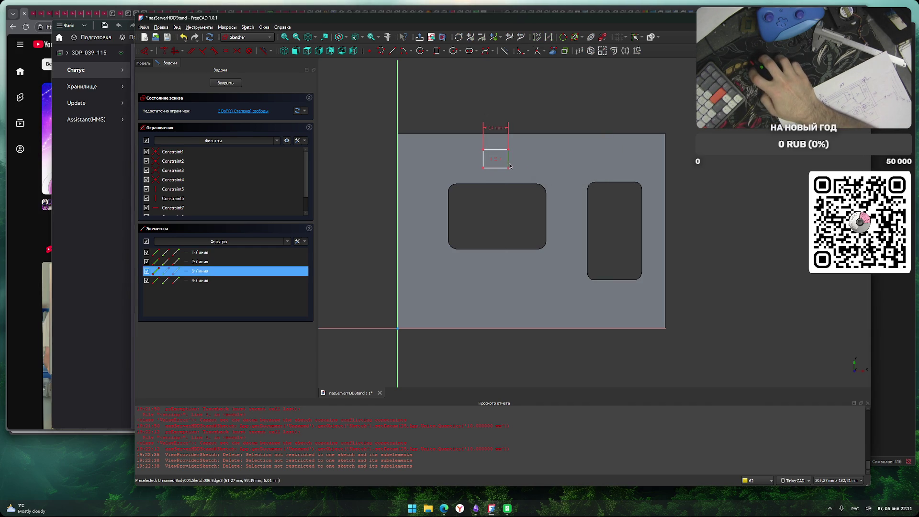
key(d)
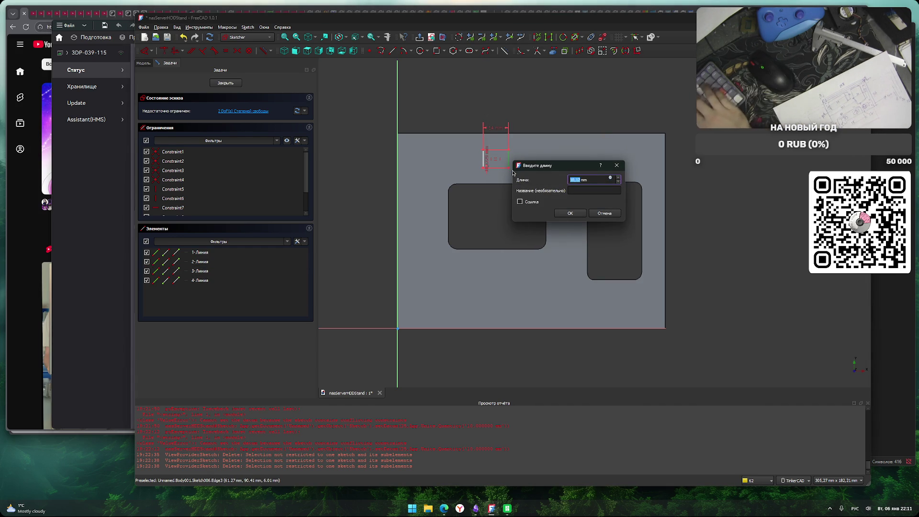
text(10)
key(Return)
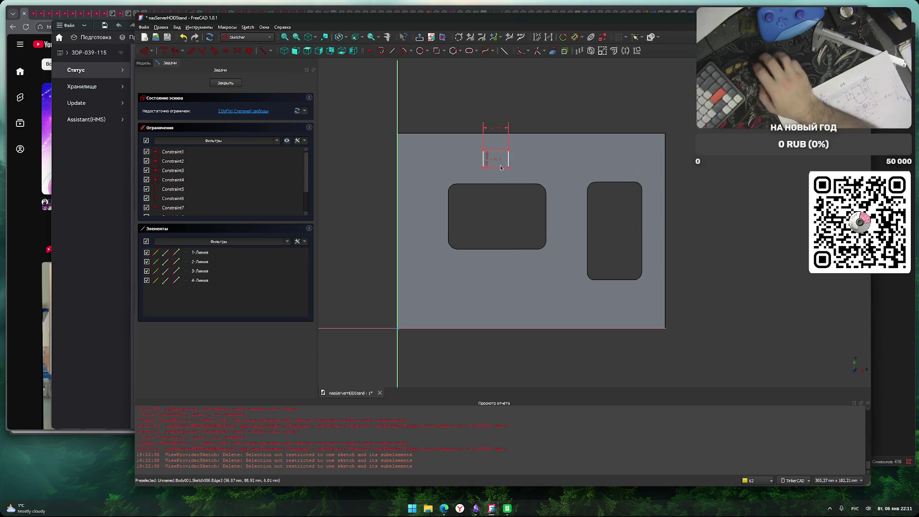
Drag the rectangle below the cutouts, near the plate's bottom edge.
scroll(507, 168, up, 3)
mouse_move(517, 158)
mouse_down()
mouse_move(607, 268)
mouse_move(600, 301)
mouse_up()
scroll(511, 244, down, 3)
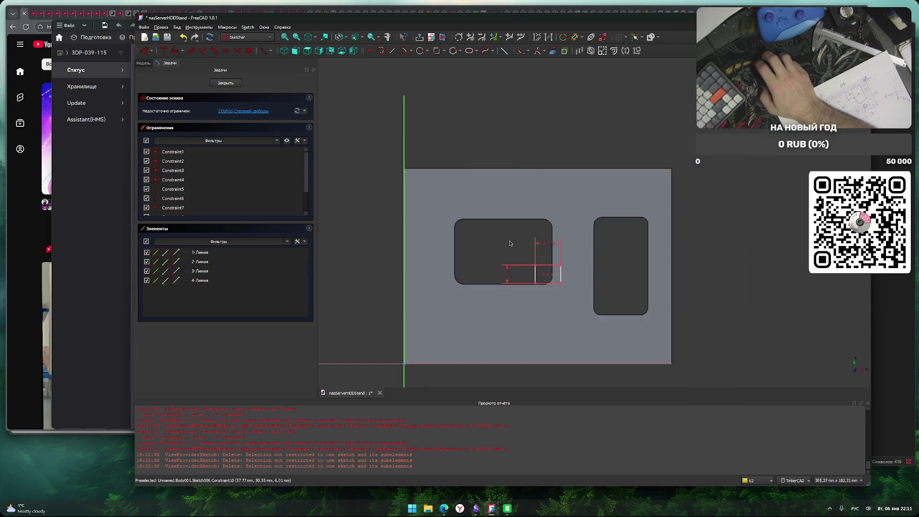
scroll(512, 244, down, 1)
mouse_move(553, 272)
mouse_down()
mouse_move(512, 322)
mouse_move(545, 330)
mouse_up()
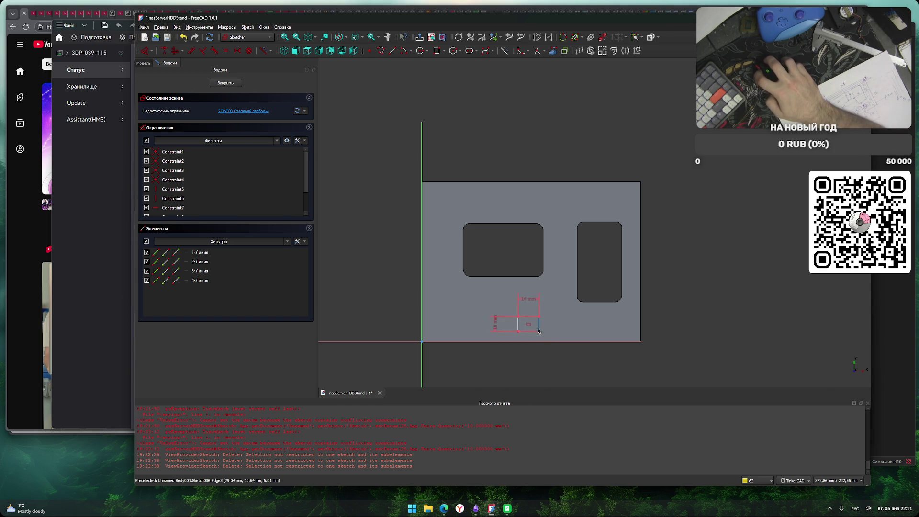
scroll(538, 328, up, 4)
Fillet three corners of the small rectangle and enlarge two of the fillets.
key(g)
key(f)
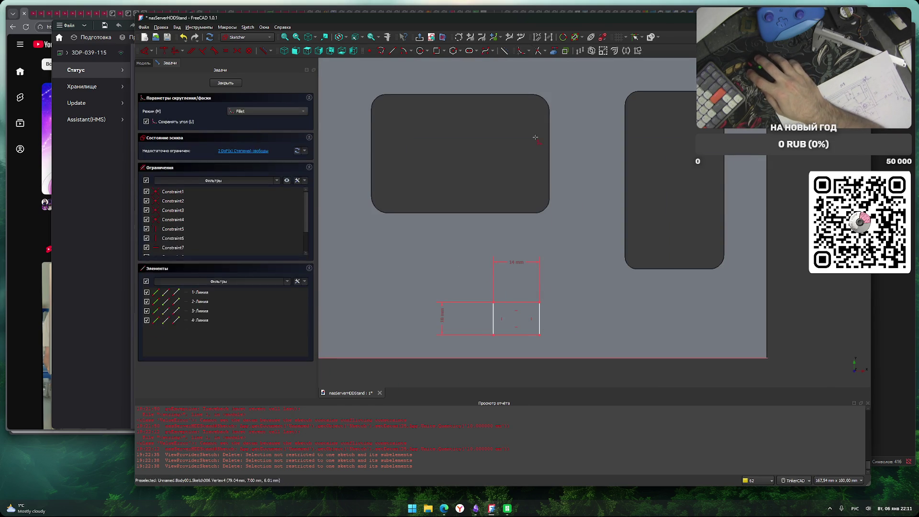
scroll(540, 298, up, 2)
click(539, 345)
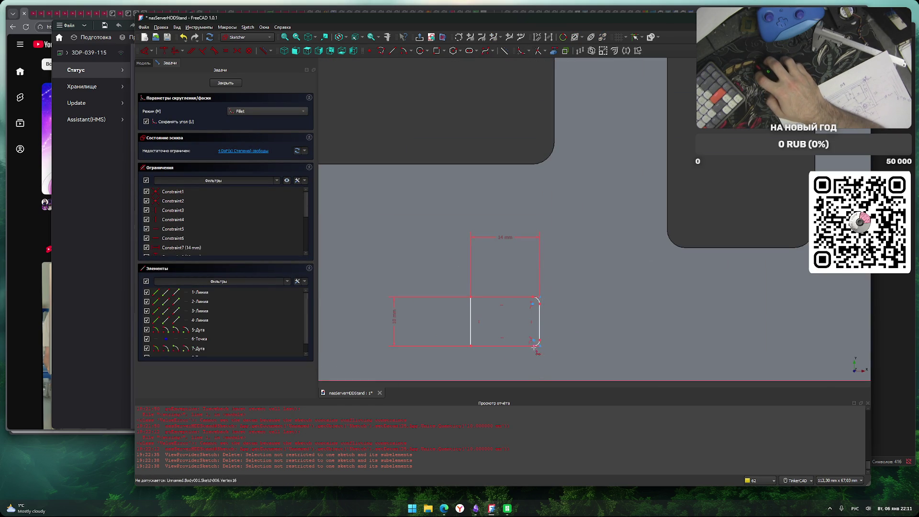
click(471, 298)
click(471, 346)
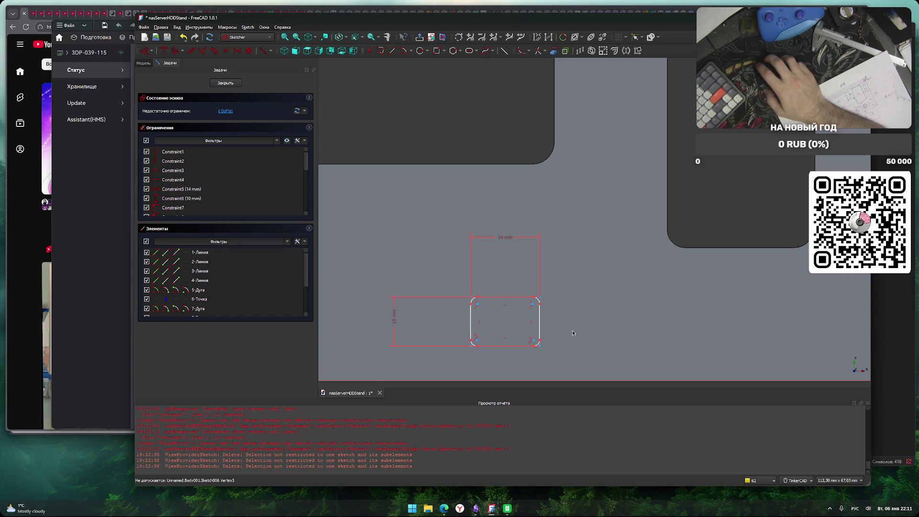
drag(481, 310, 485, 315)
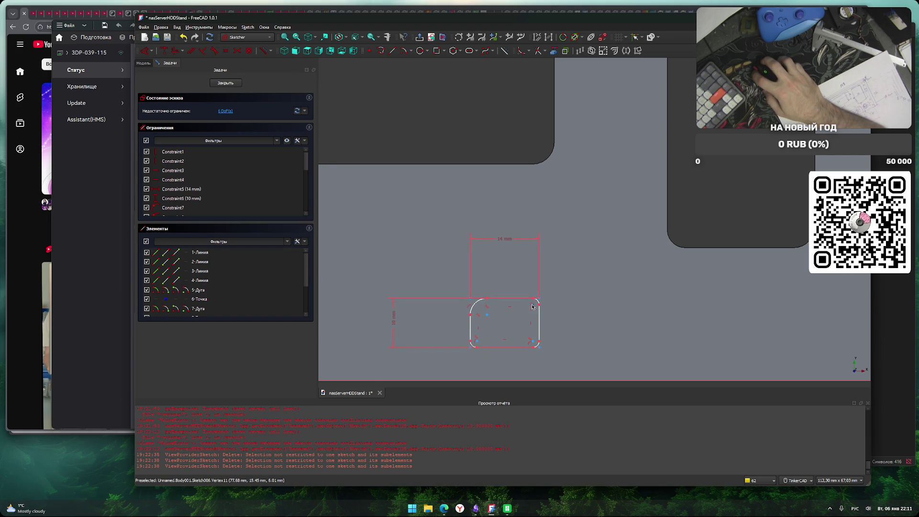
mouse_move(534, 347)
mouse_down()
mouse_move(523, 328)
mouse_move(487, 330)
mouse_up()
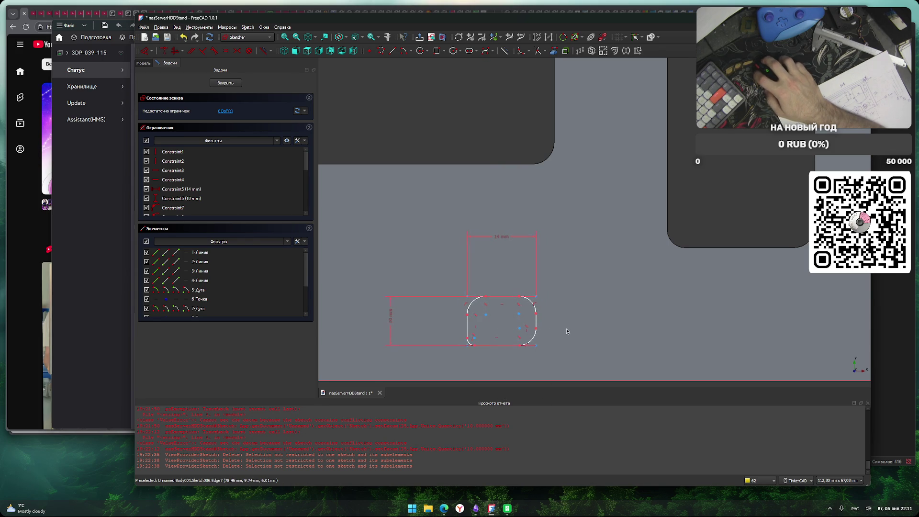
Undo the fillets and the 14 × 10 mm rectangle, leaving the sketch empty.
key(ctrl+z)
key(ctrl+z)
key(ctrl+z)
key(ctrl+z)
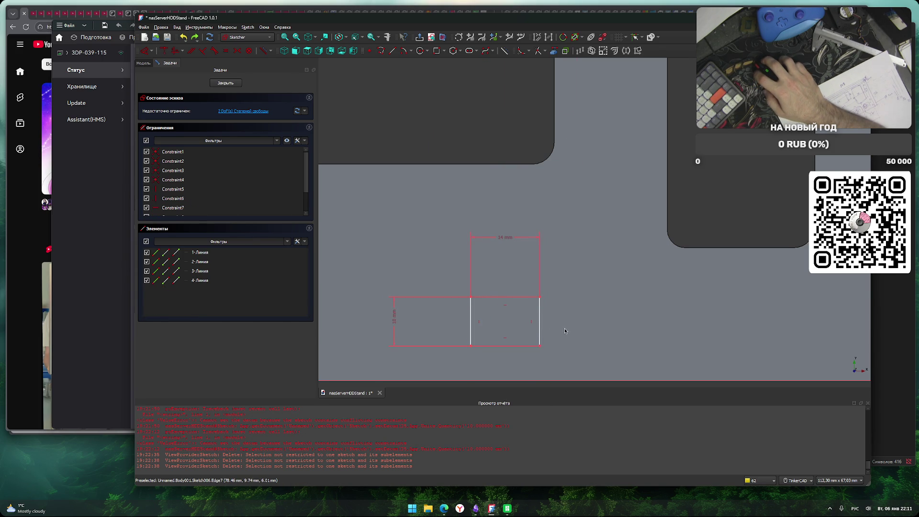
scroll(544, 314, down, 5)
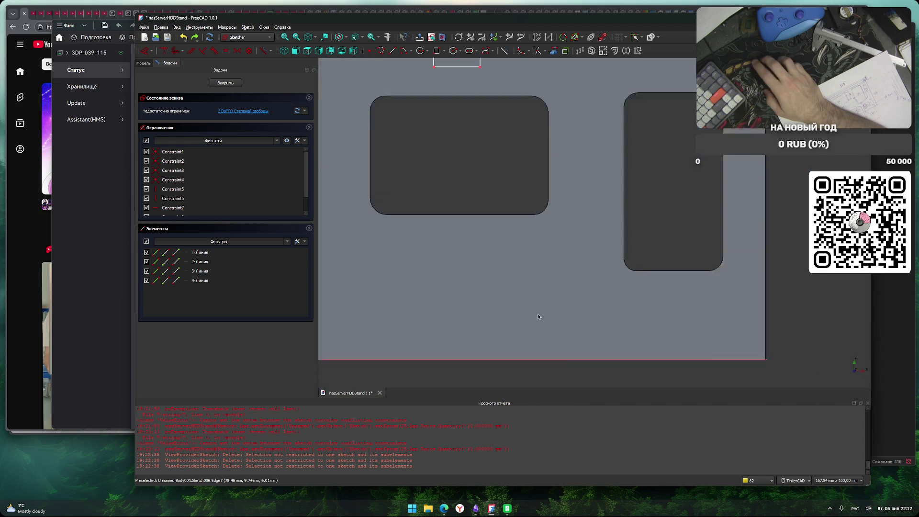
key(ctrl+z)
key(ctrl+z)
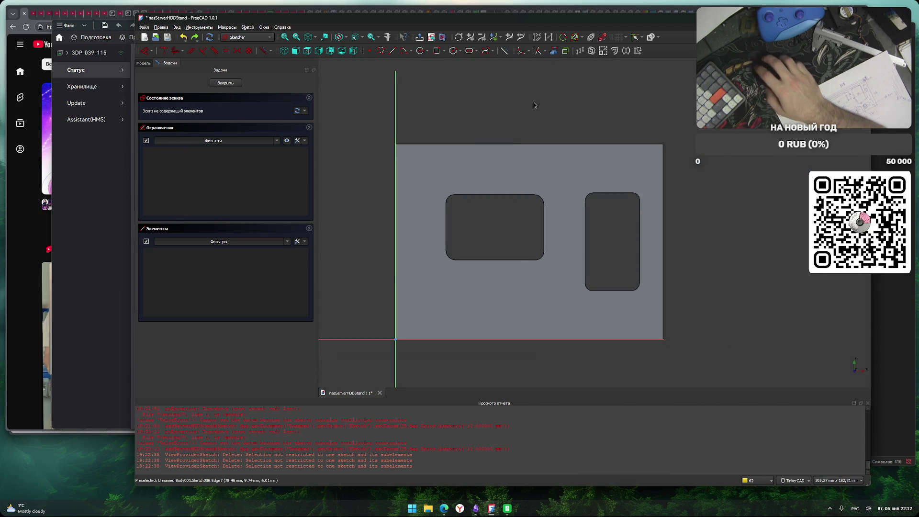
click(476, 52)
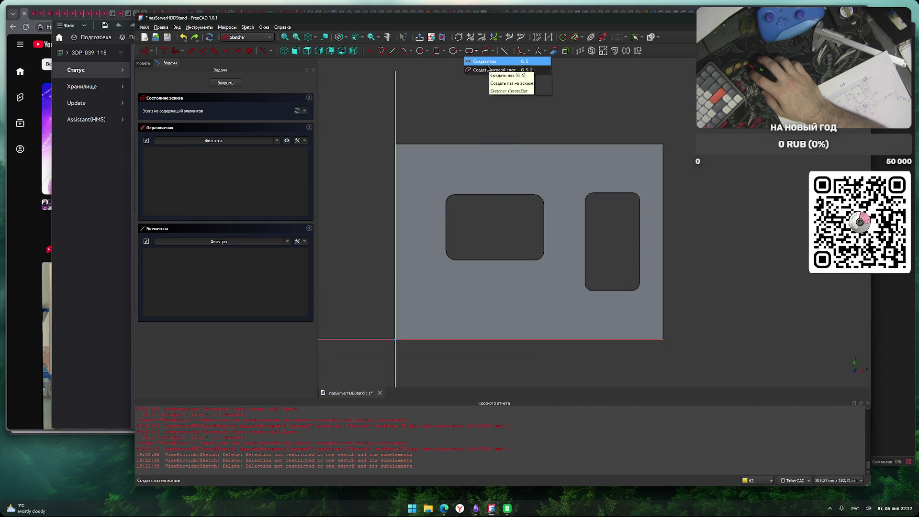
click(445, 52)
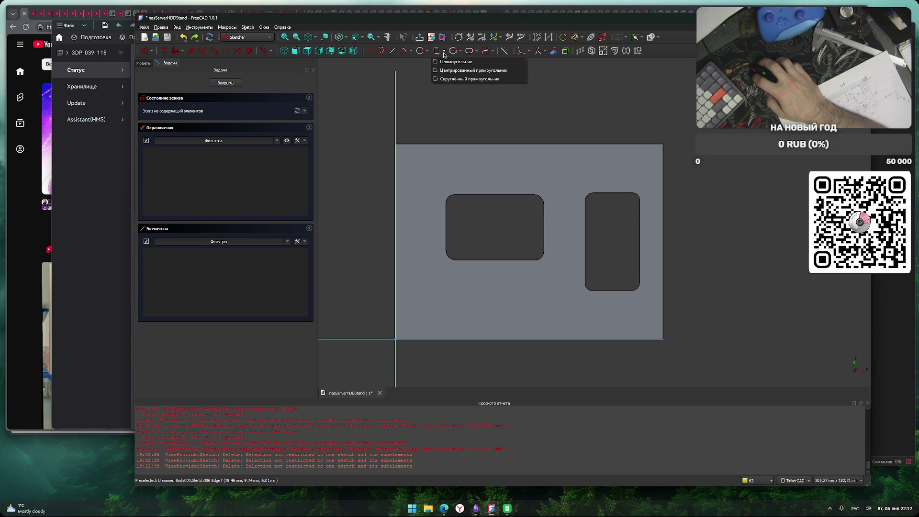
click(469, 79)
click(502, 154)
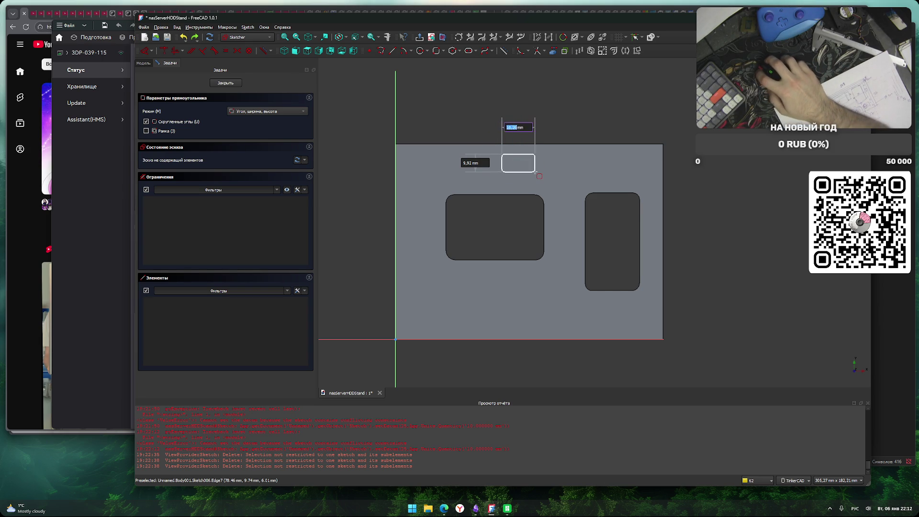
key(Tab)
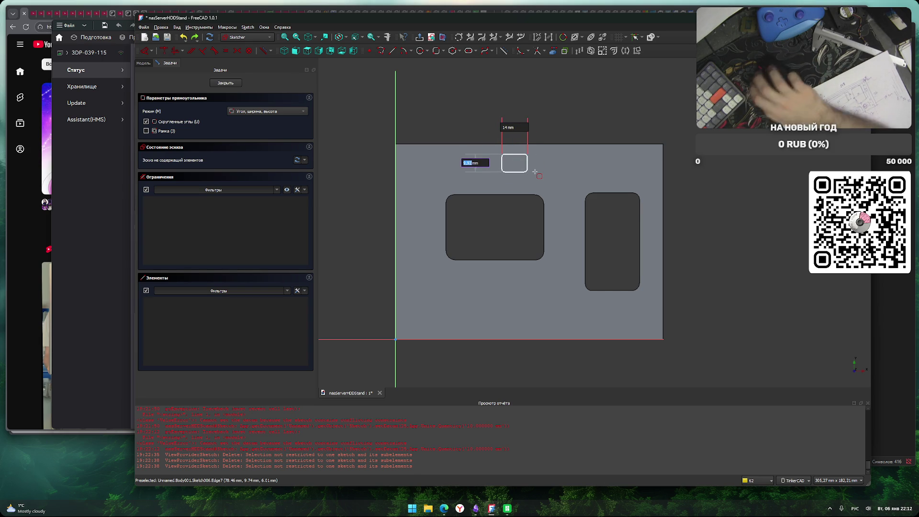
text(10)
key(Tab)
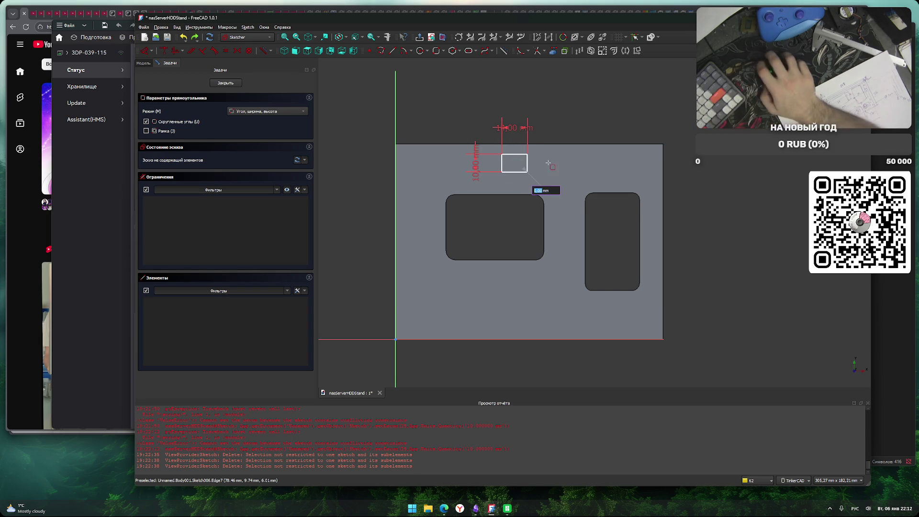
scroll(548, 163, up, 4)
key(Escape)
click(478, 139)
key(Tab)
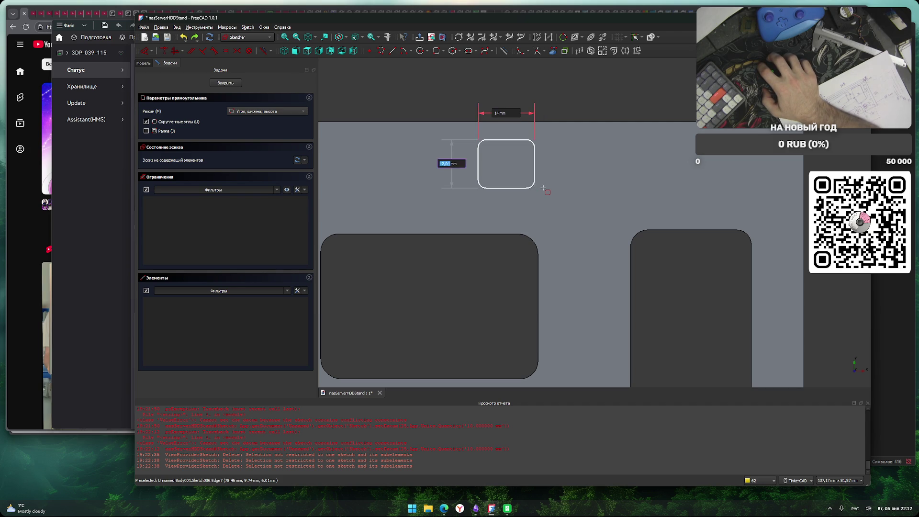
text(10)
key(Tab)
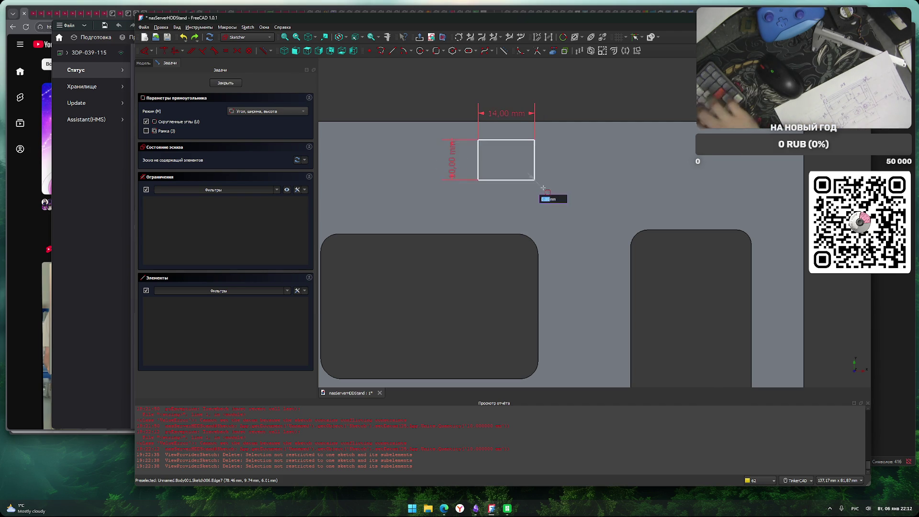
key(Return)
key(Escape)
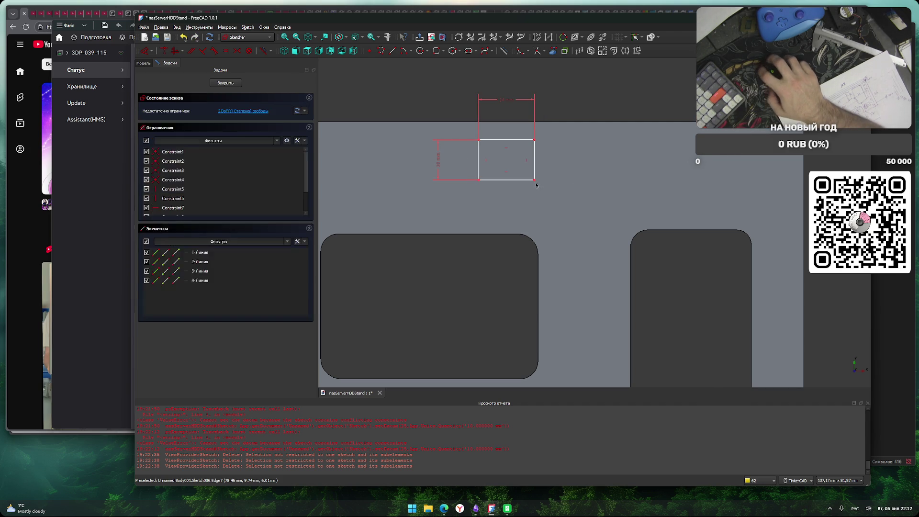
scroll(513, 164, up, 2)
scroll(513, 164, up, 2)
scroll(531, 146, down, 4)
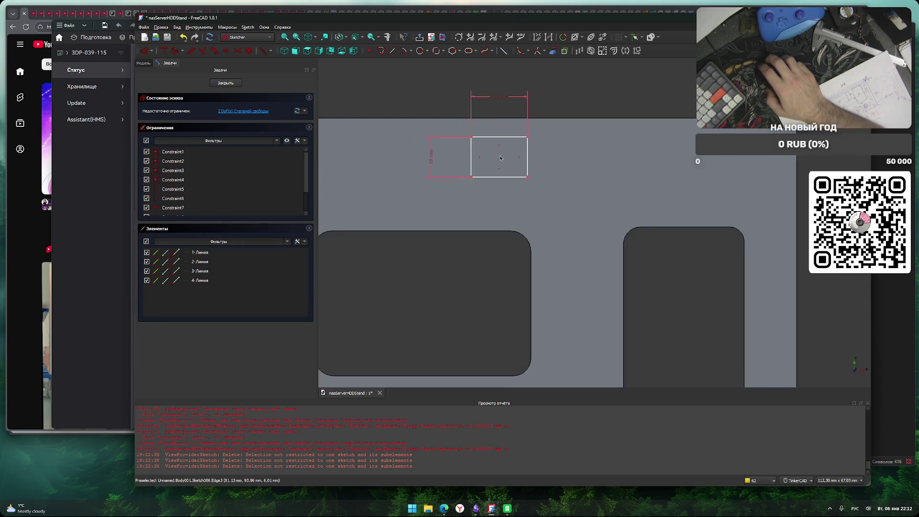
drag(527, 146, 550, 158)
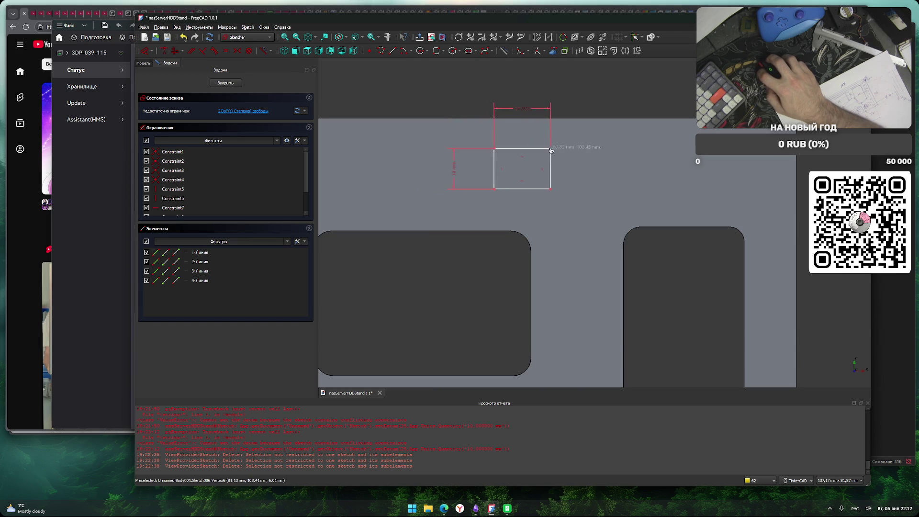
click(521, 149)
drag(558, 194, 440, 117)
key(Delete)
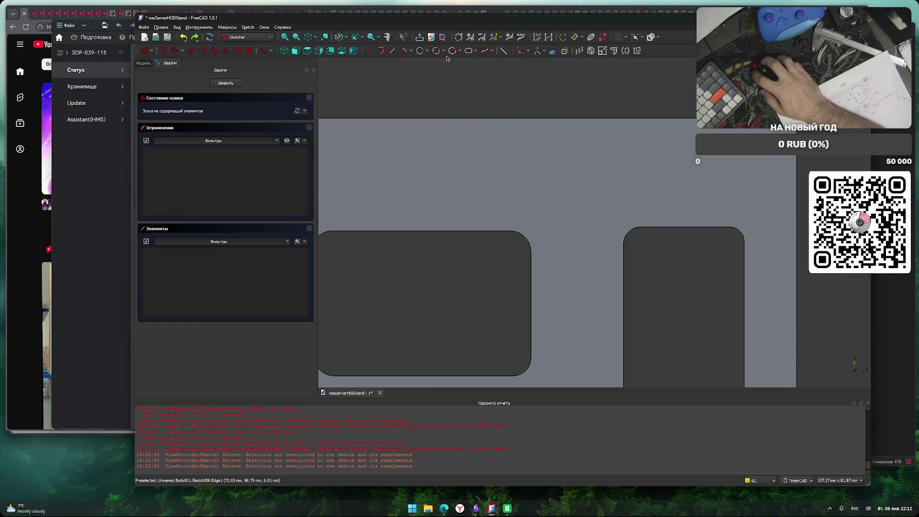
click(443, 51)
click(473, 73)
right_click(450, 83)
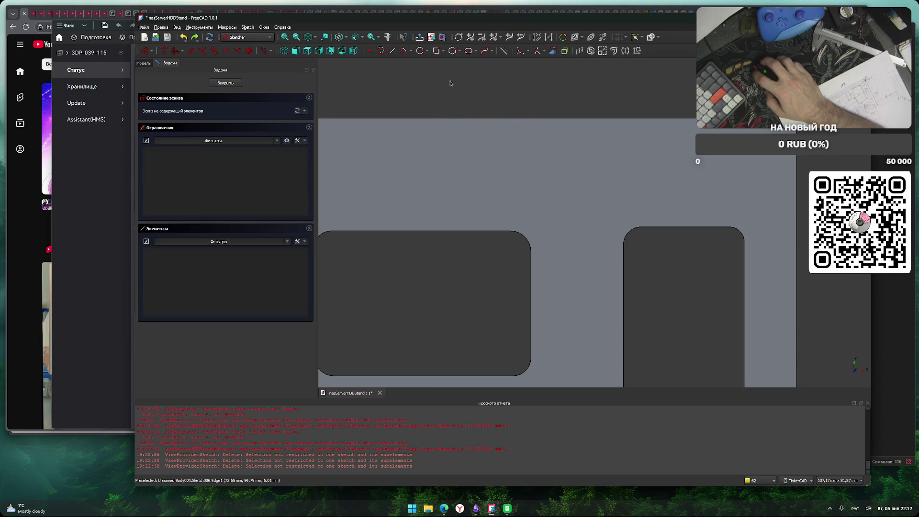
click(461, 53)
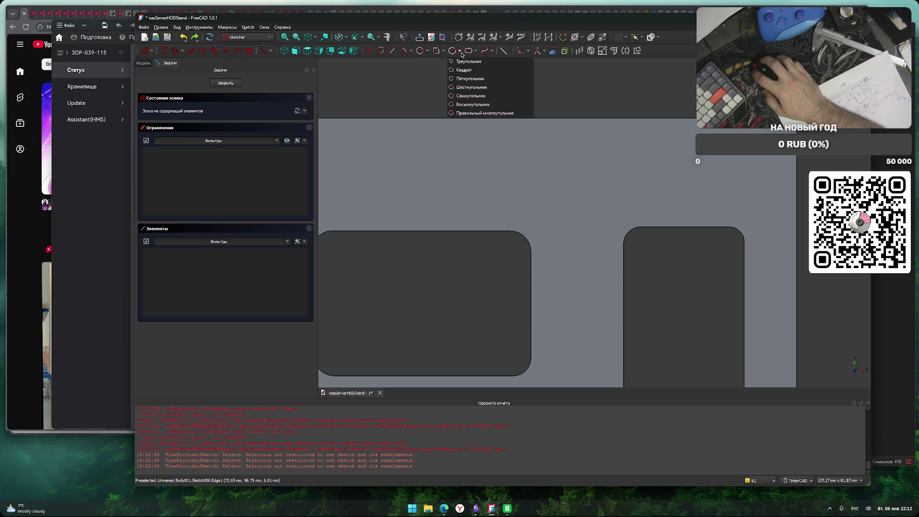
click(467, 61)
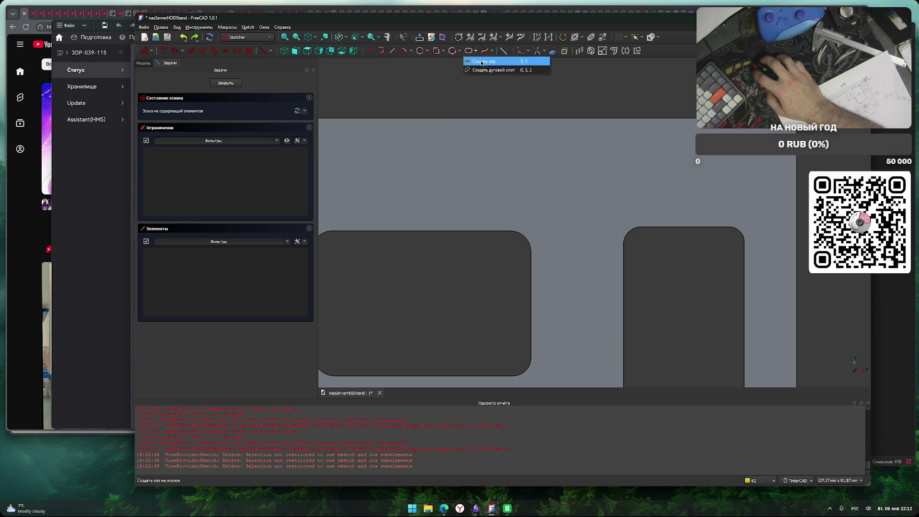
click(468, 143)
text(14)
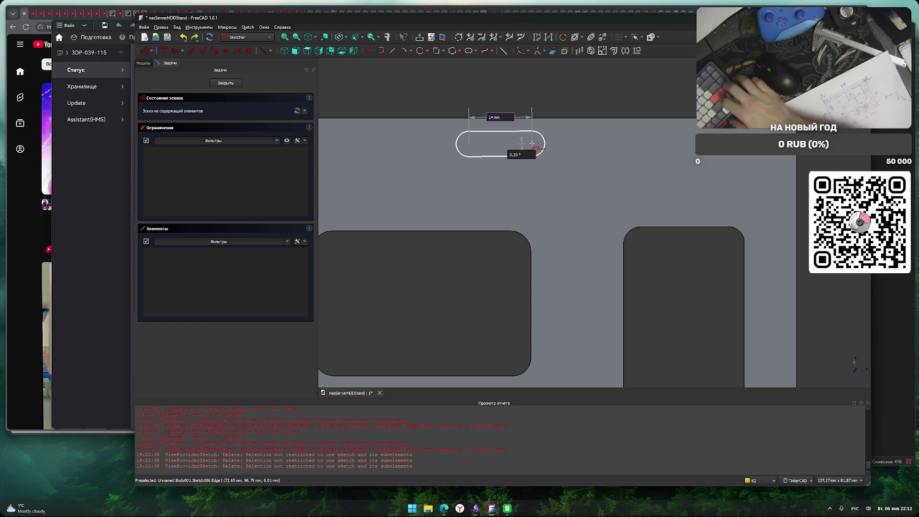
key(Tab)
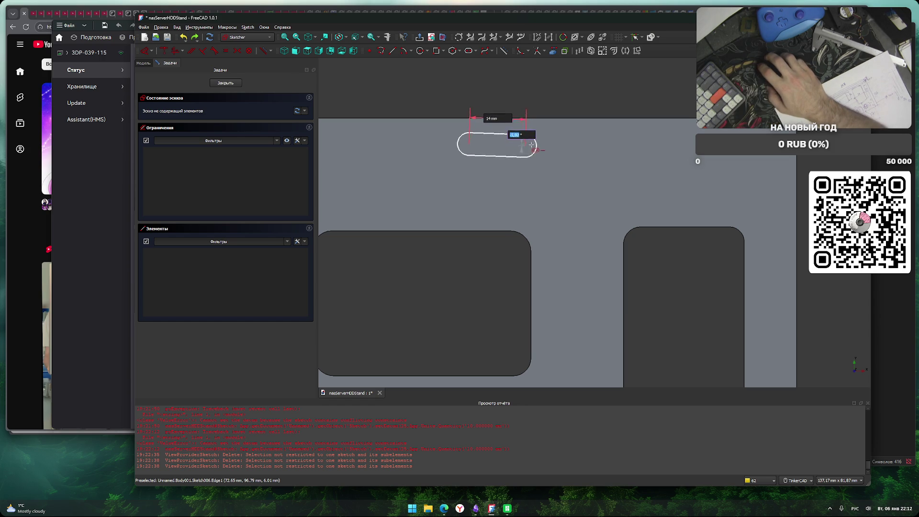
key(Tab)
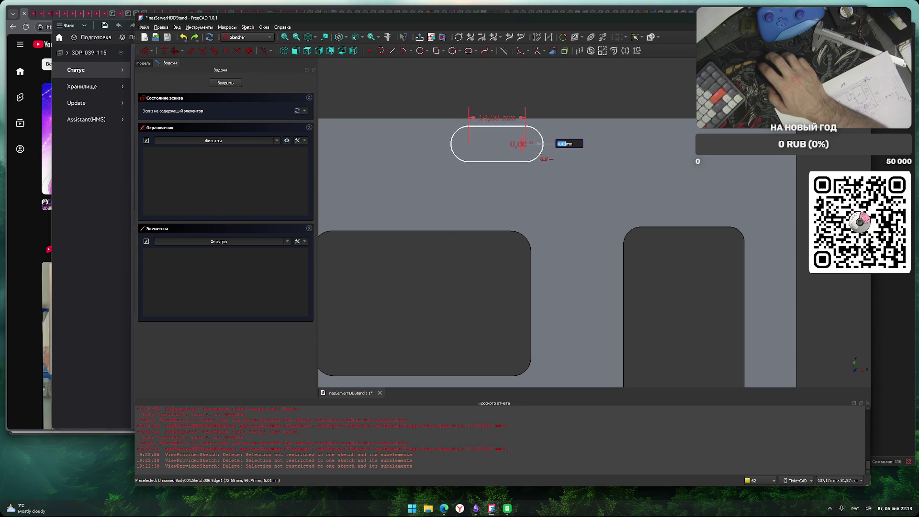
key(Return)
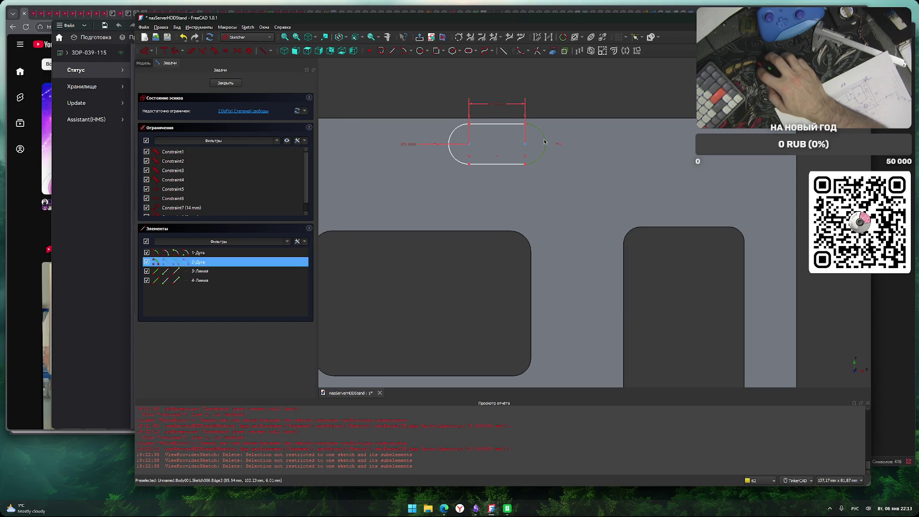
key(ctrl+z)
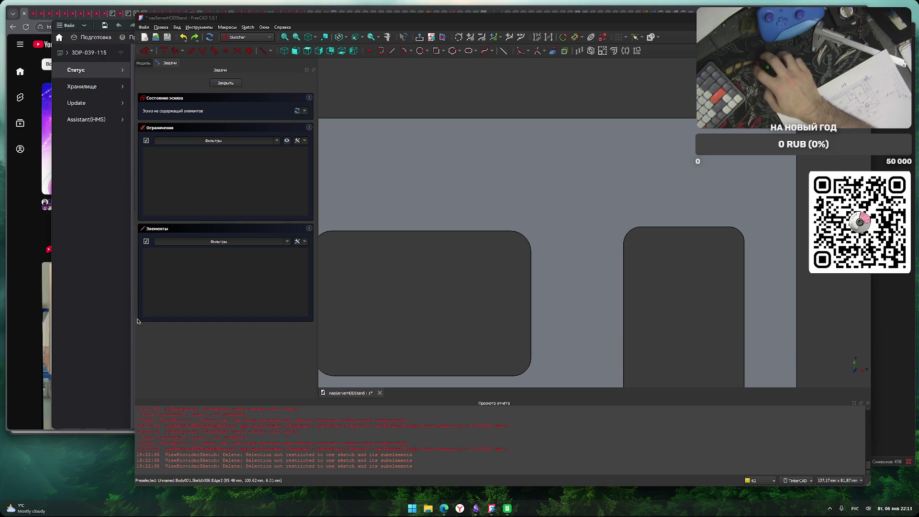
scroll(432, 342, down, 2)
middle_drag(418, 318, 454, 272)
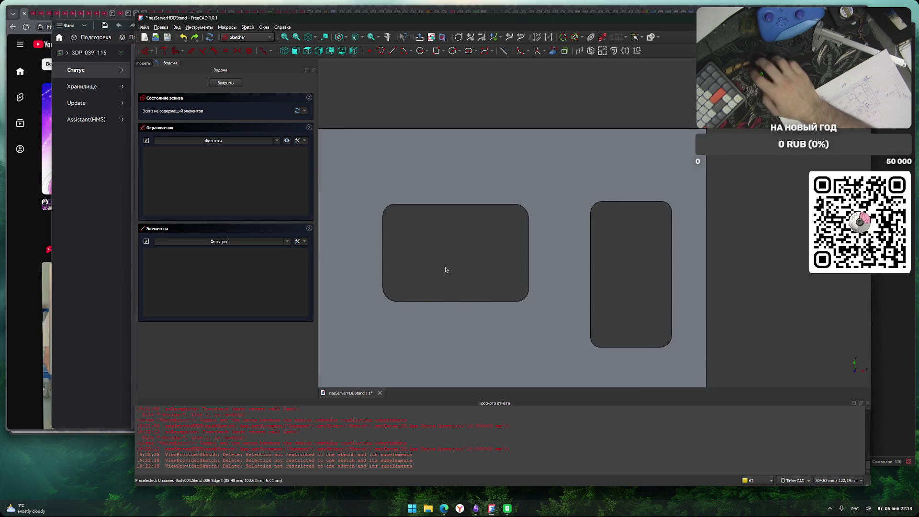
mouse_move(471, 237)
middle_down()
mouse_move(523, 193)
mouse_move(509, 201)
middle_up()
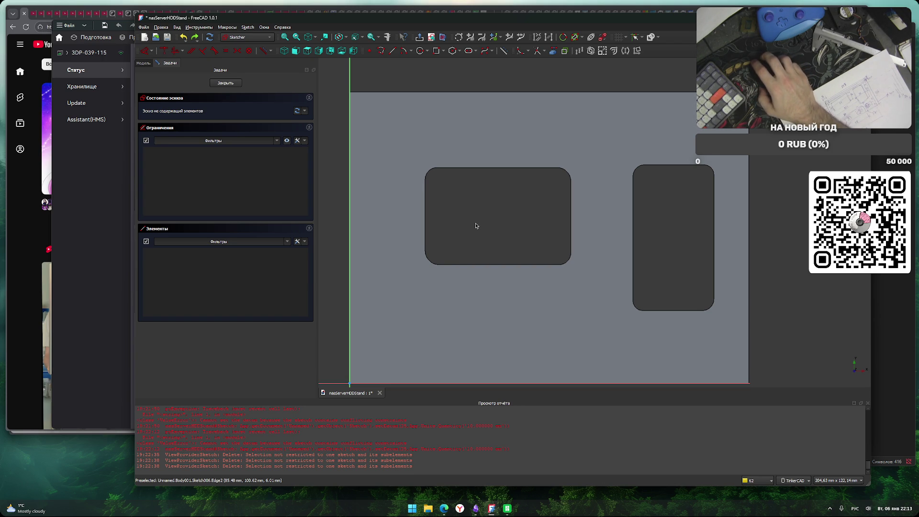
scroll(479, 233, down, 2)
scroll(490, 210, up, 2)
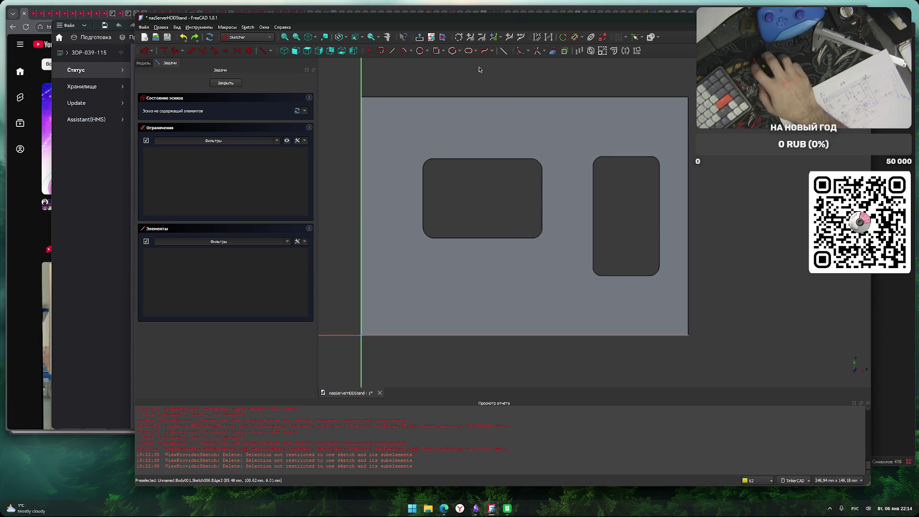
click(474, 53)
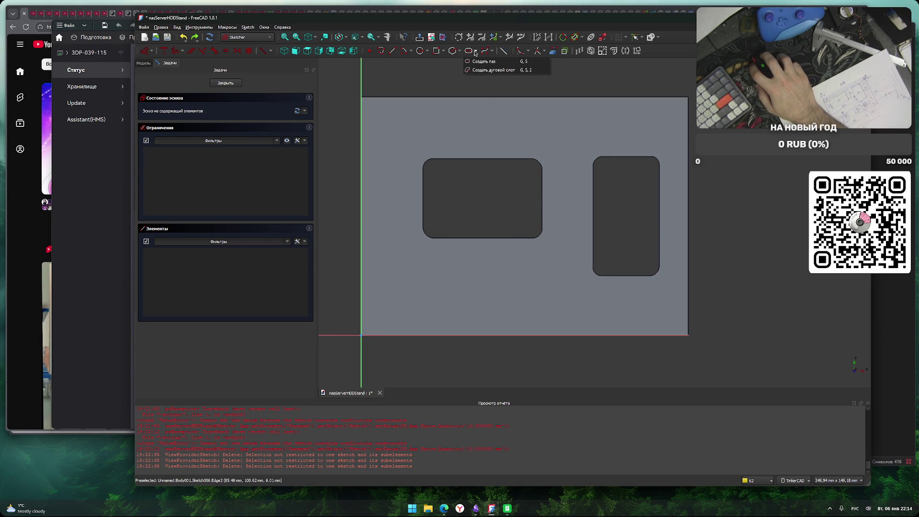
click(476, 52)
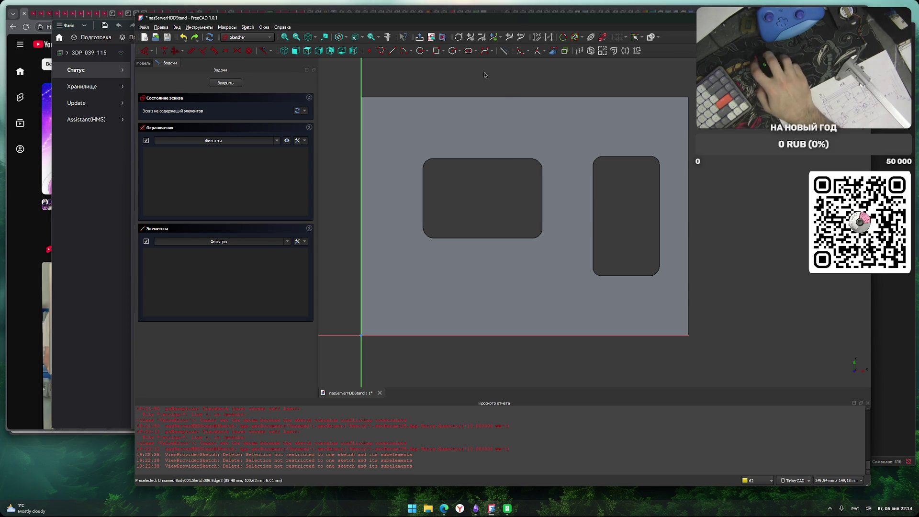
click(474, 54)
Draw a 10 mm slot at 0° with radius 2 below the cutouts, then undo it.
click(483, 60)
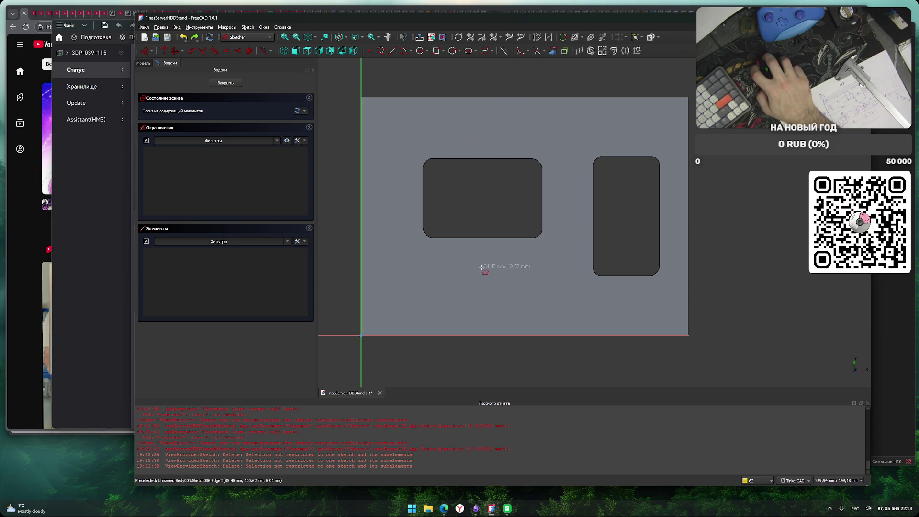
click(511, 307)
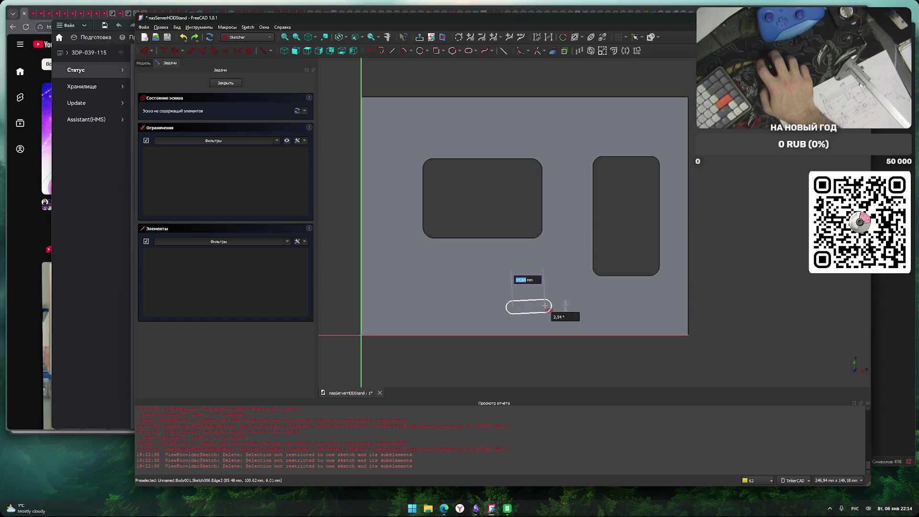
text(10)
key(Tab)
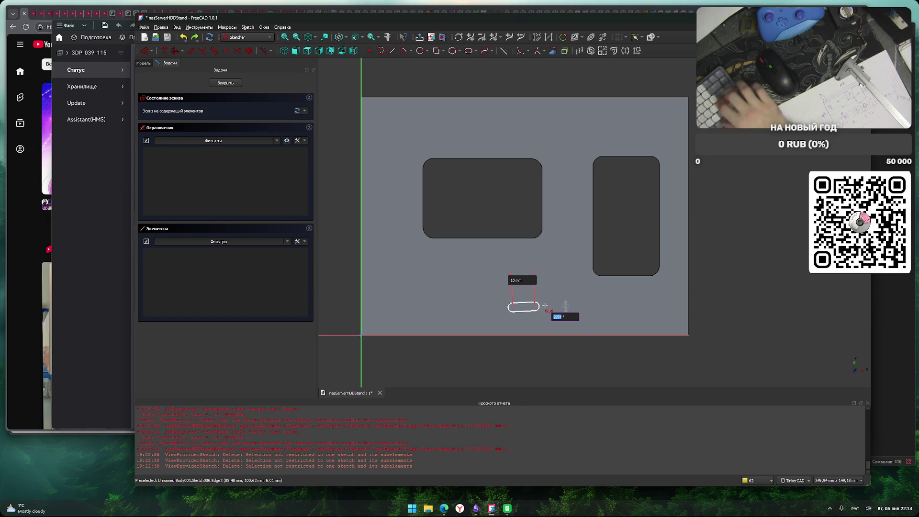
text(0)
key(Return)
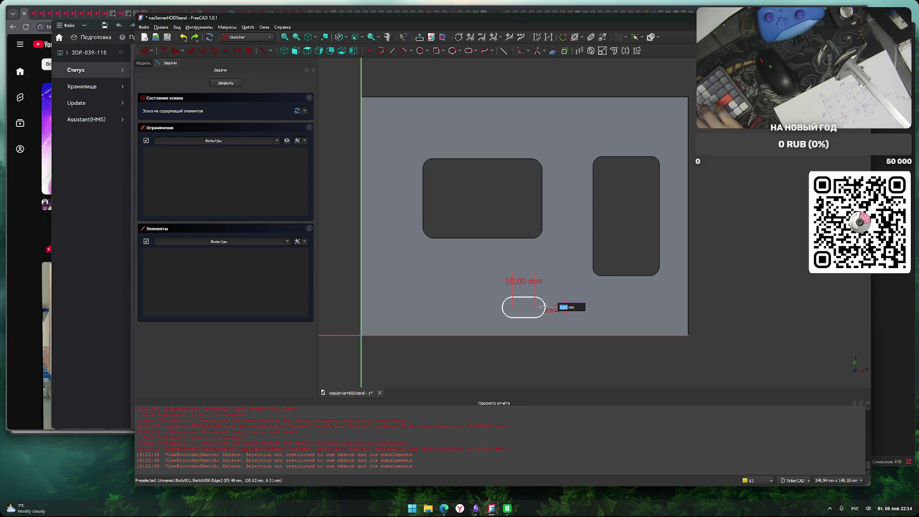
text(2)
key(Return)
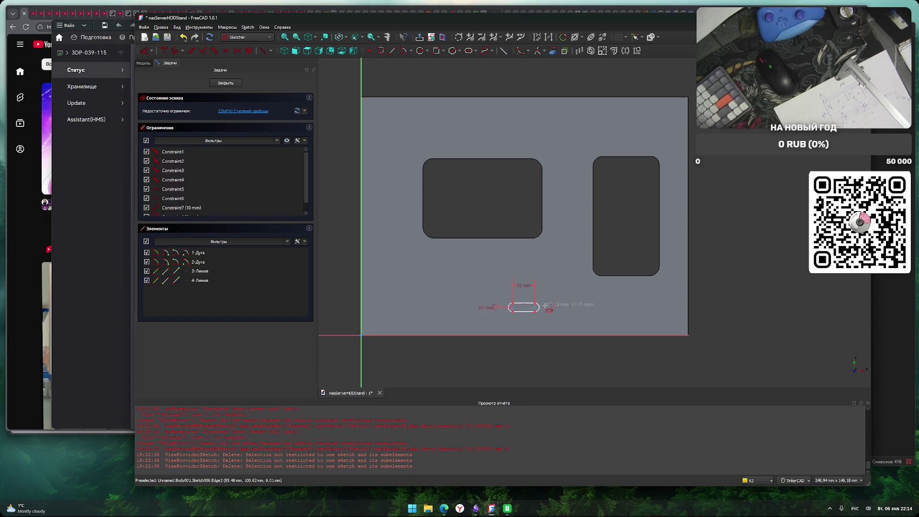
key(ctrl+z)
Redraw the slot below the cutouts with 10 mm length and 4 mm end radius.
click(514, 297)
text(10)
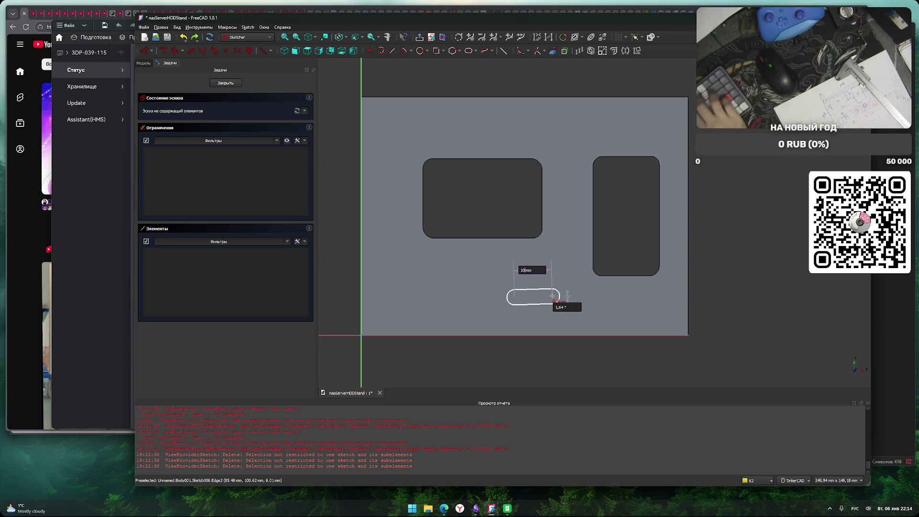
key(Return)
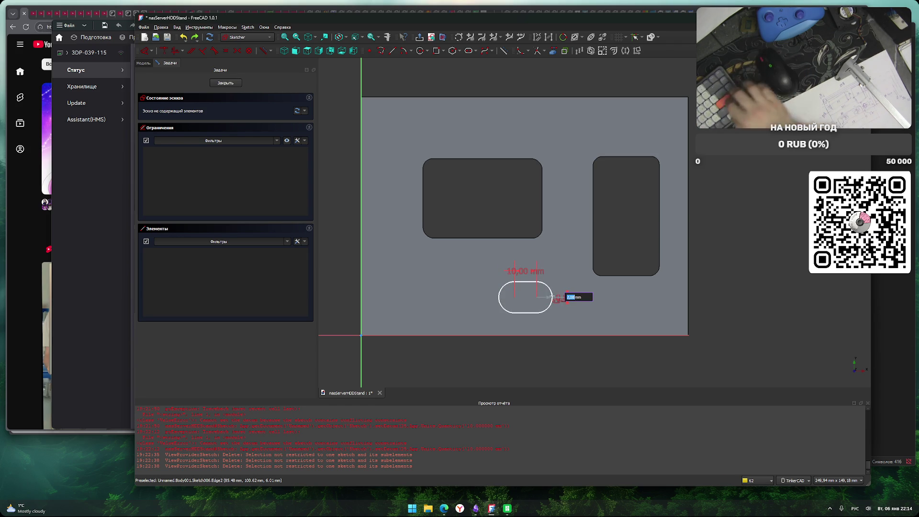
text(4)
key(Return)
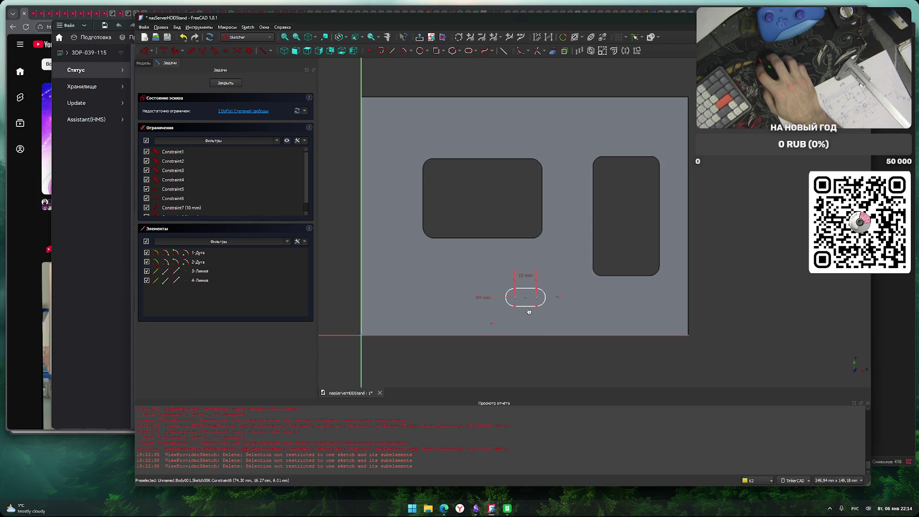
scroll(529, 310, up, 3)
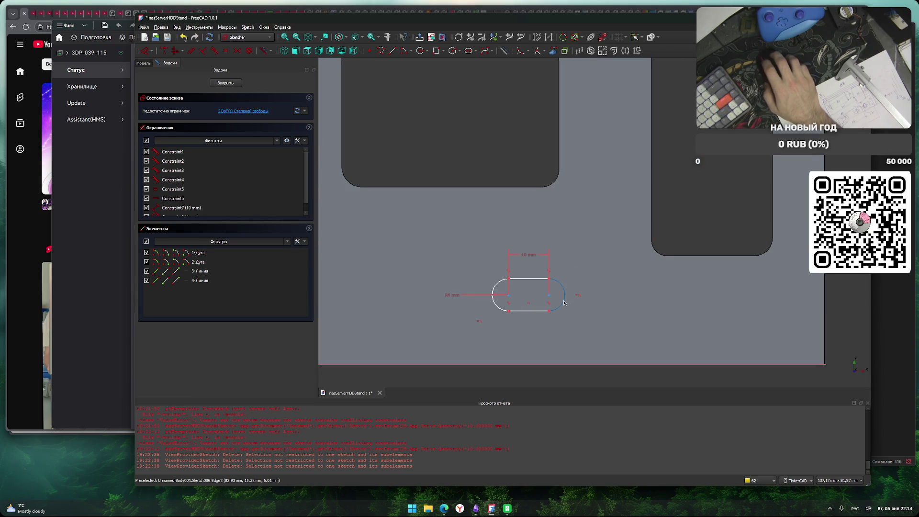
scroll(564, 303, up, 2)
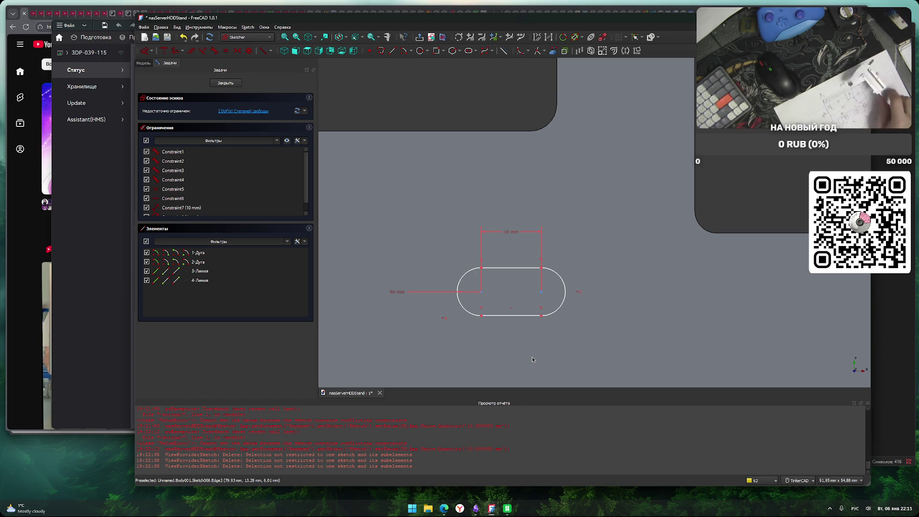
Change the slot's R4 radius constraint to 5 mm.
double_click(397, 291)
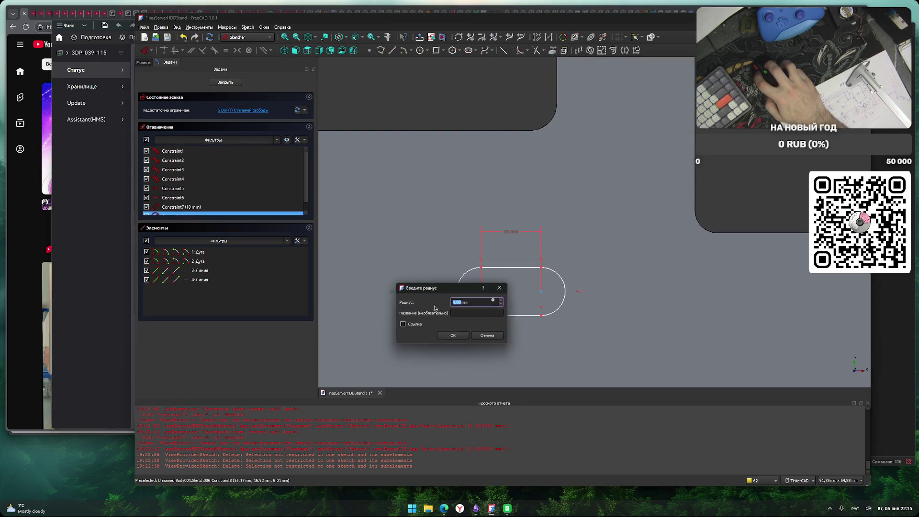
text(5)
click(453, 336)
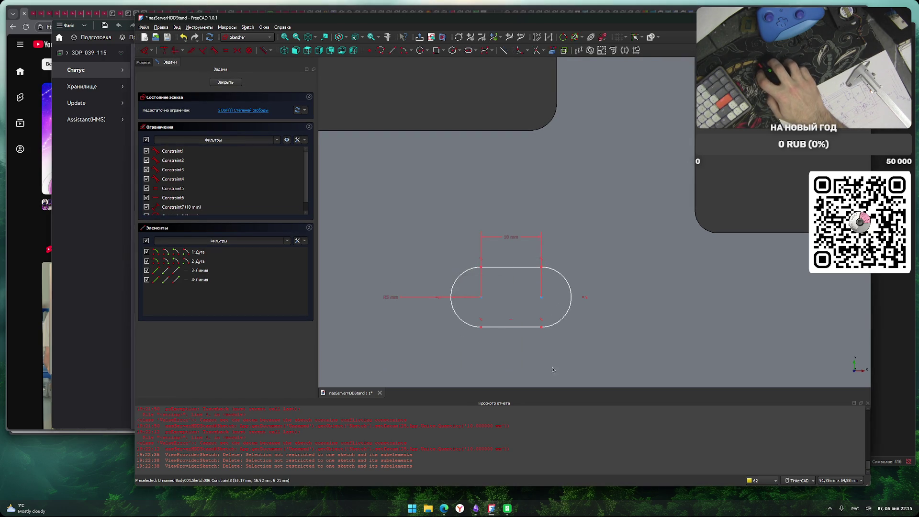
scroll(608, 343, down, 1)
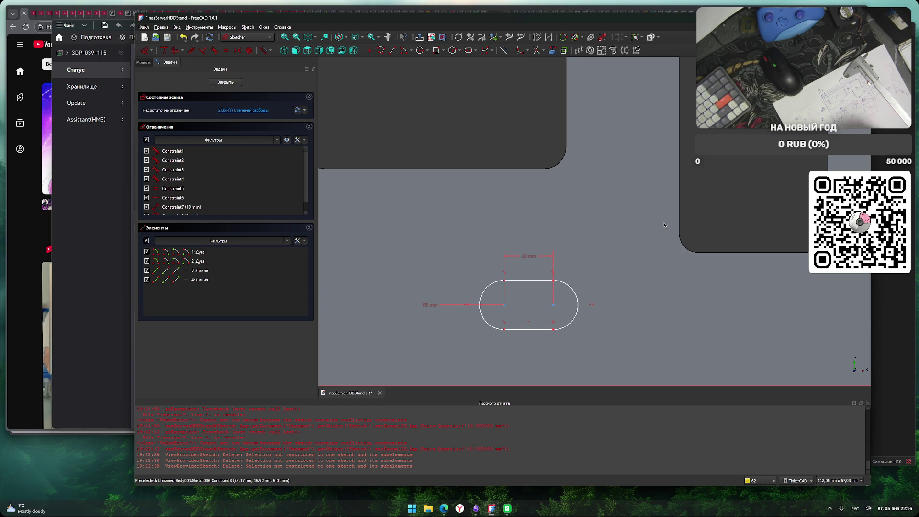
scroll(551, 254, down, 2)
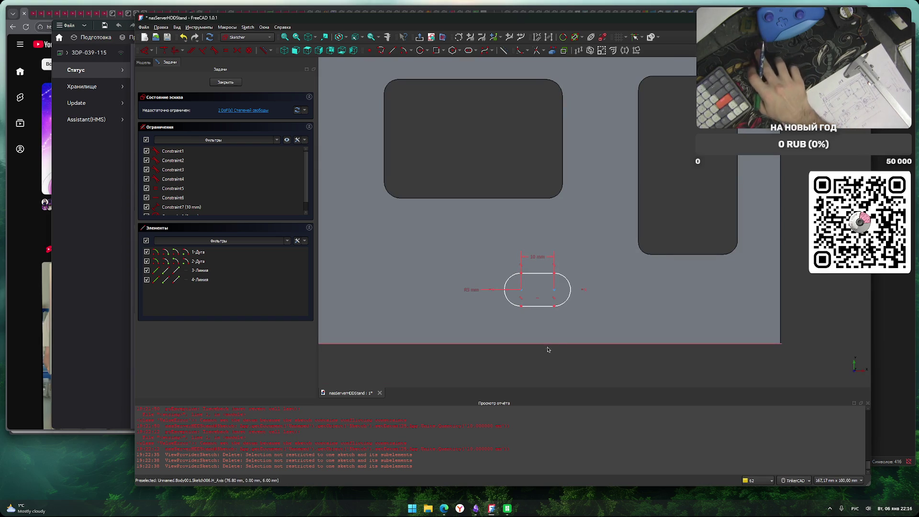
scroll(521, 298, up, 3)
scroll(521, 299, up, 2)
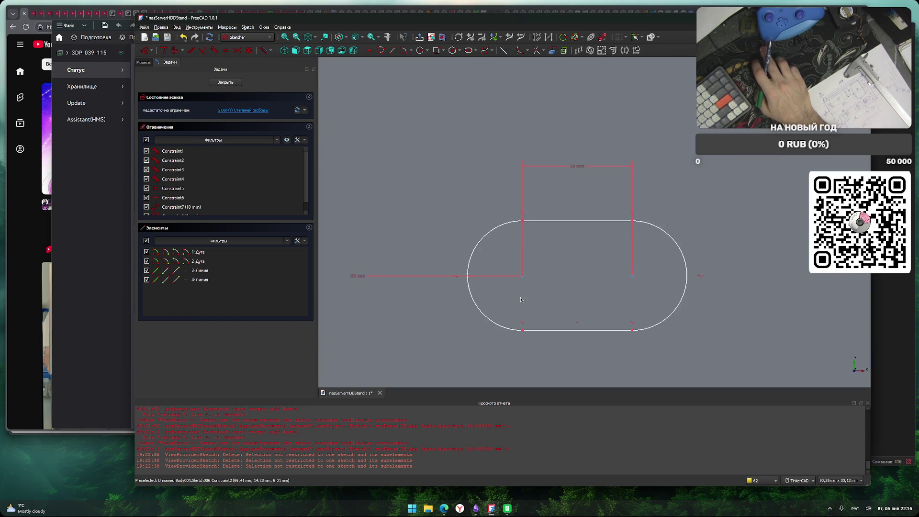
scroll(521, 300, down, 2)
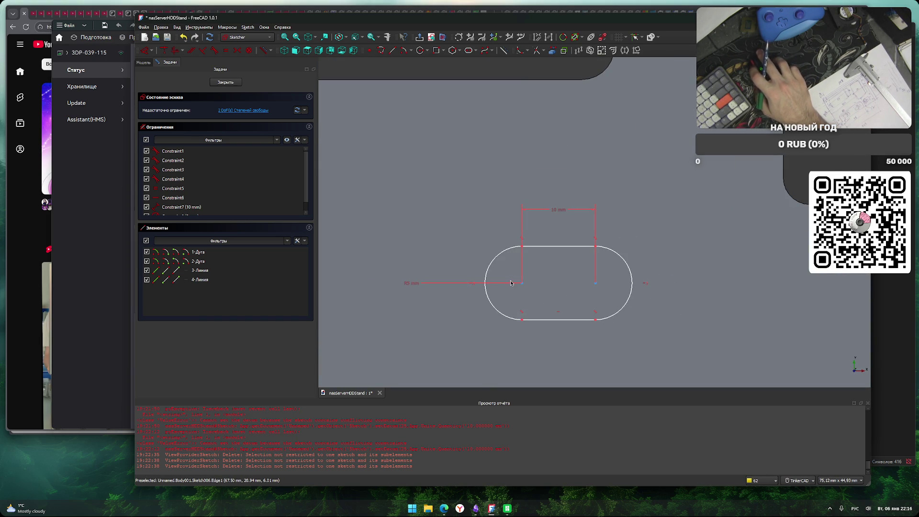
click(527, 52)
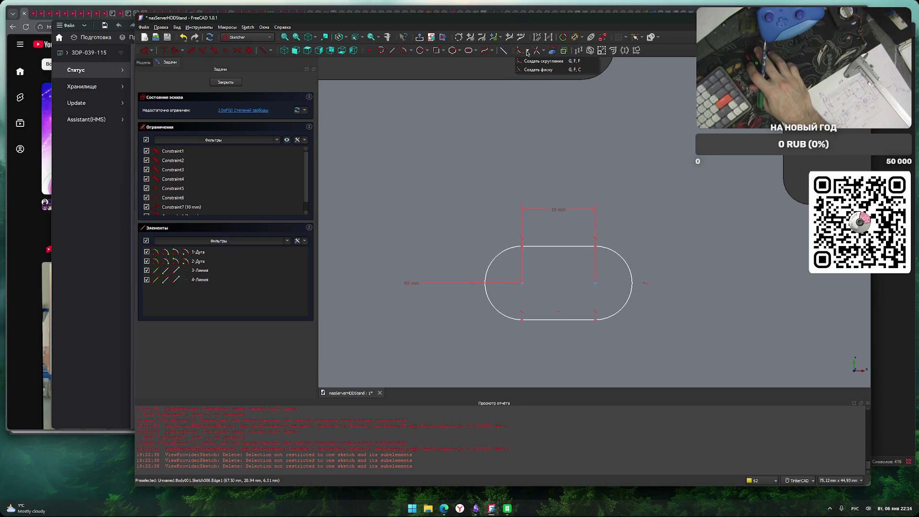
click(527, 51)
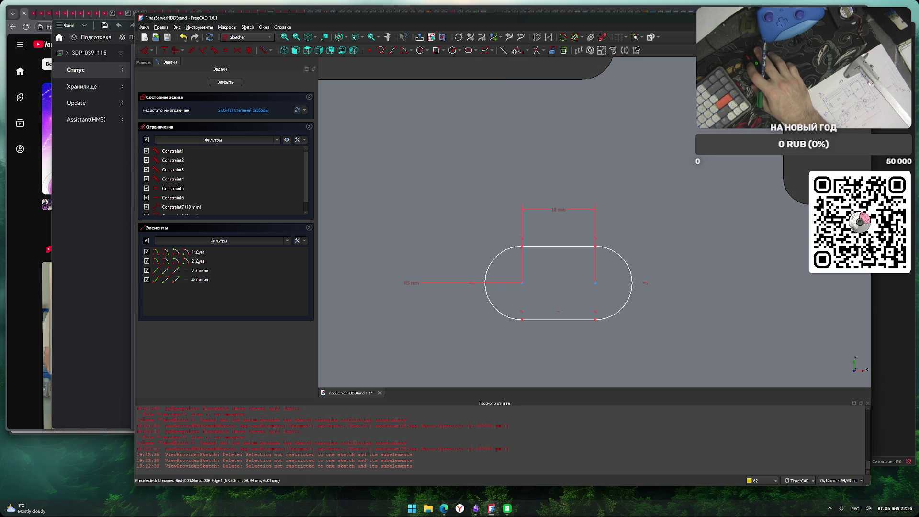
click(477, 51)
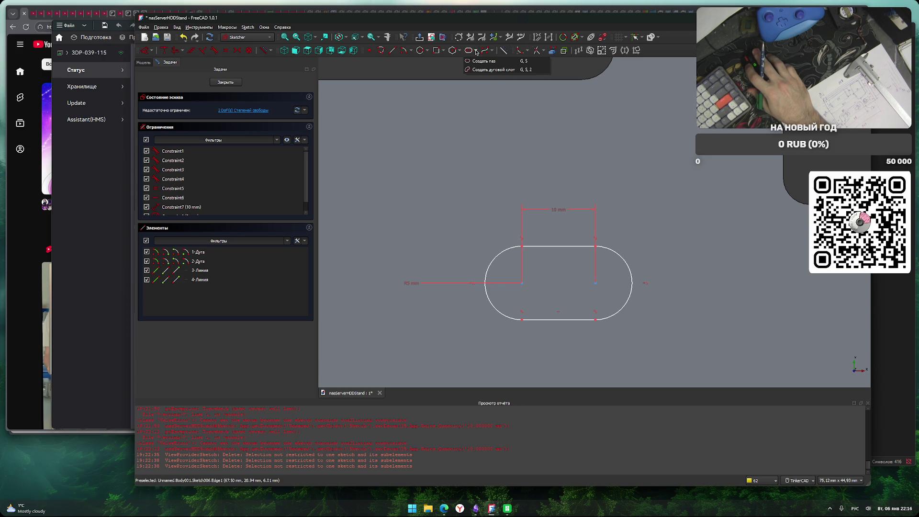
click(477, 52)
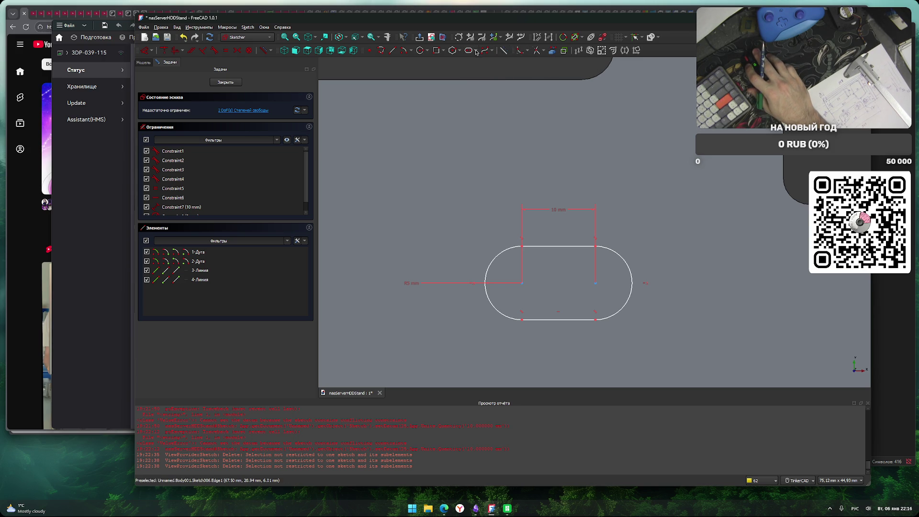
click(445, 51)
click(445, 52)
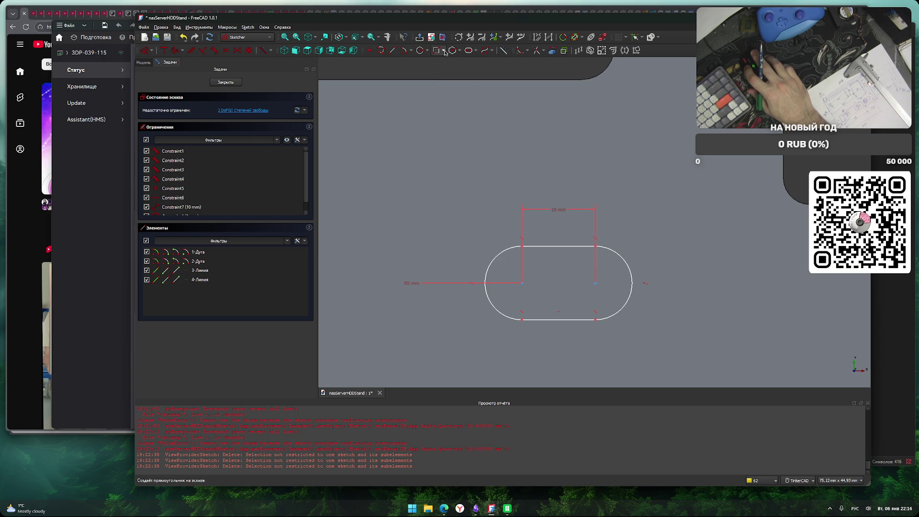
click(427, 50)
click(428, 51)
click(443, 52)
click(570, 268)
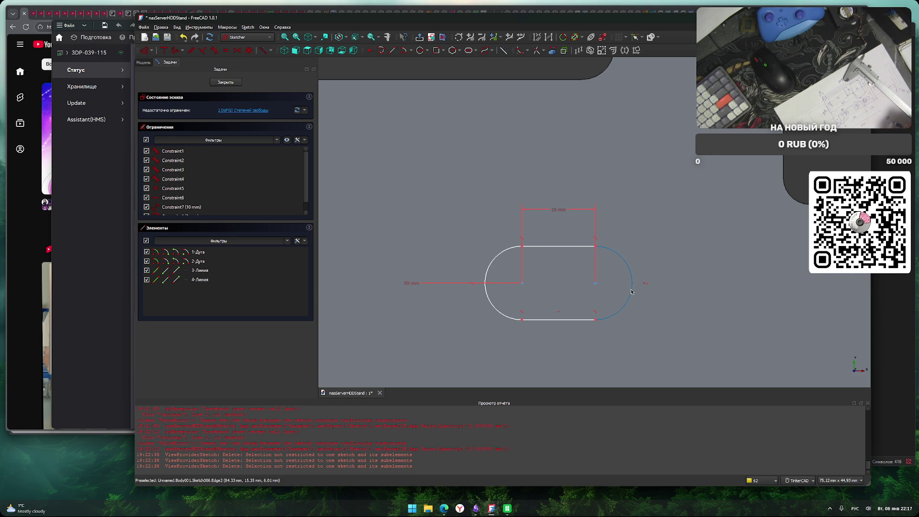
Edit the slot's 10 mm length constraint to 4 mm.
click(561, 212)
double_click(561, 212)
text(4)
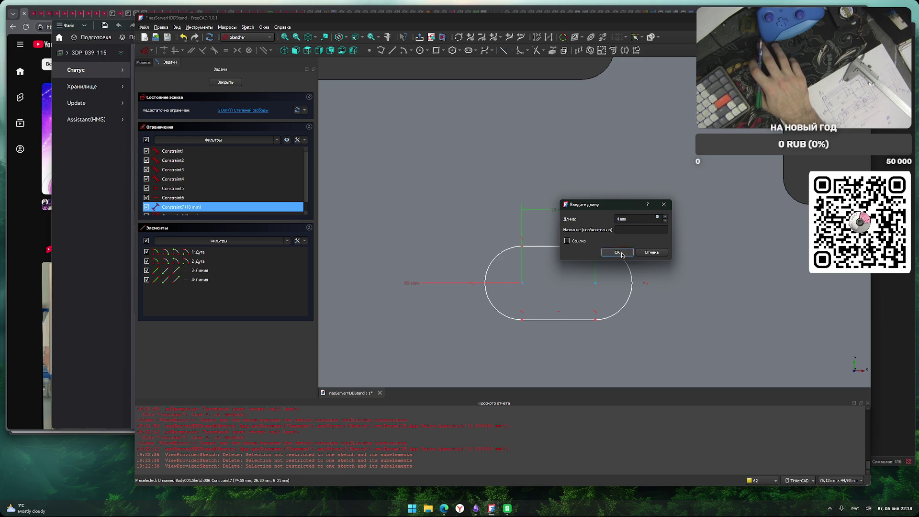
click(622, 253)
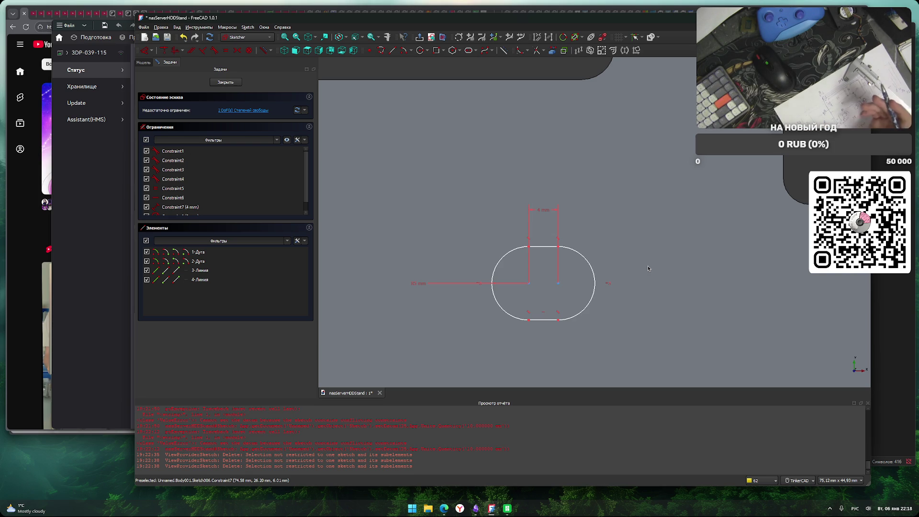
scroll(648, 268, down, 1)
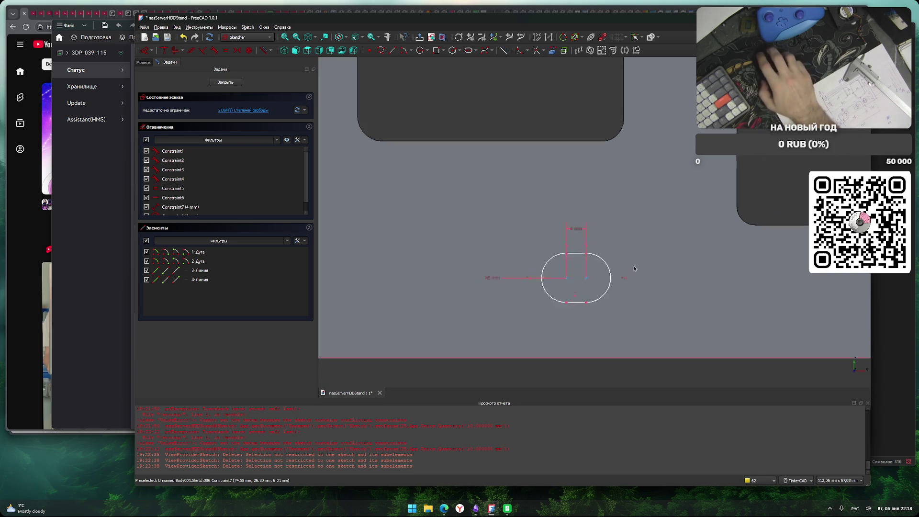
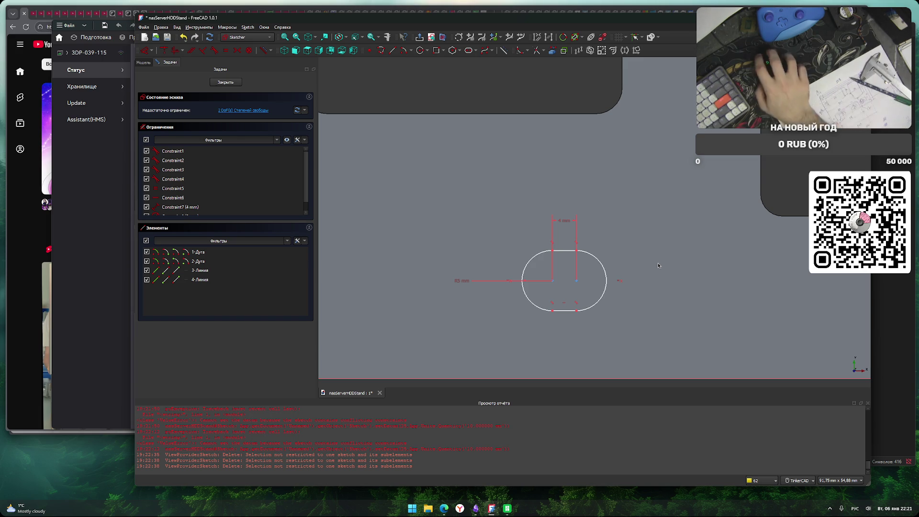
Draw a horizontal slot left of the first one, 6 mm long at 0° with 6 mm radius.
scroll(659, 265, down, 5)
scroll(567, 283, up, 2)
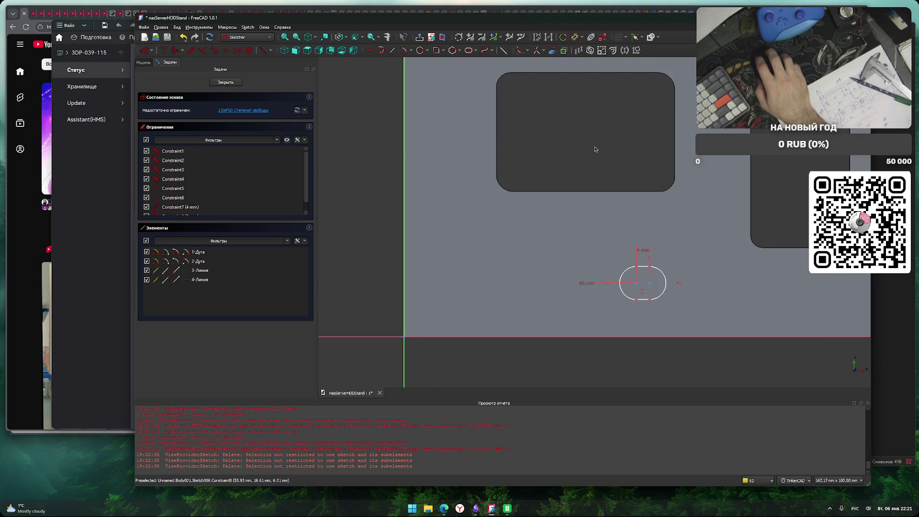
click(470, 52)
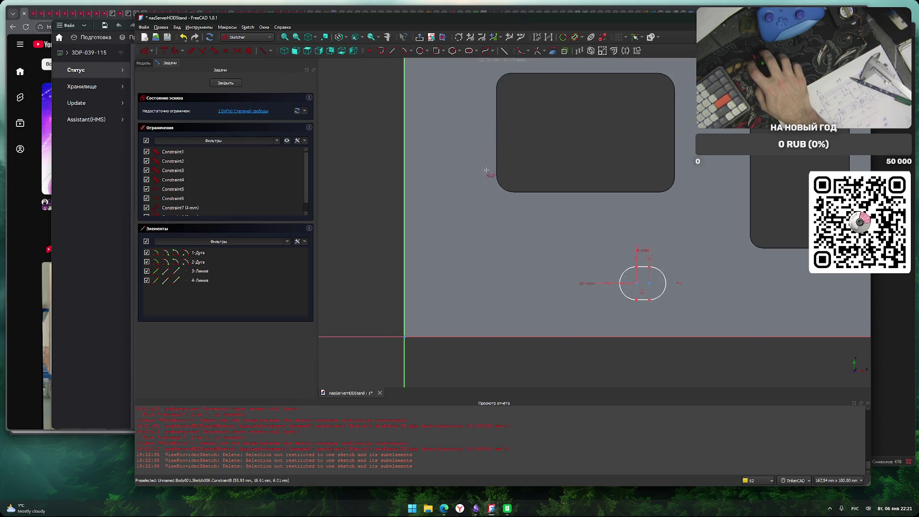
click(477, 279)
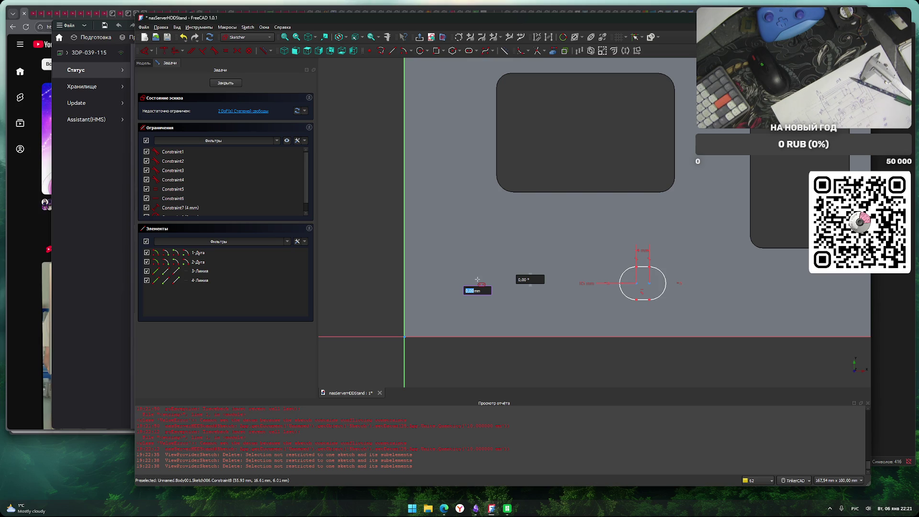
text(6)
key(Tab)
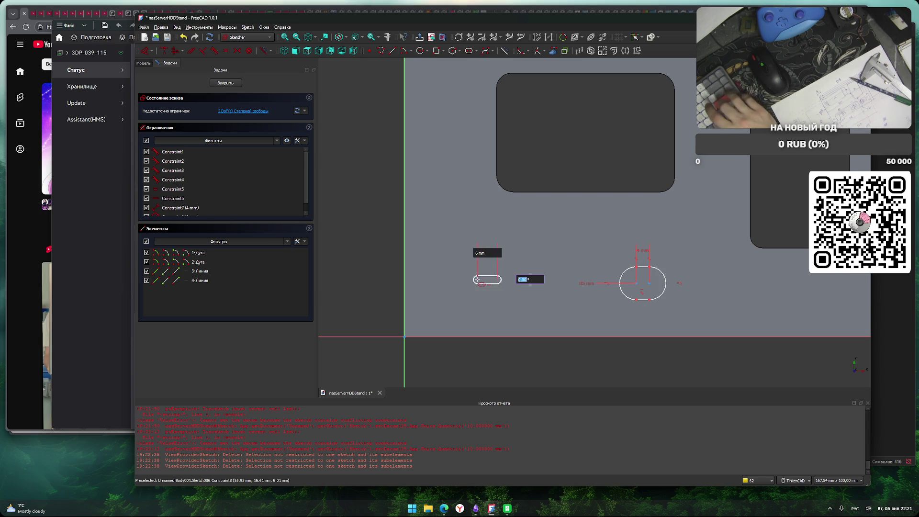
text(0)
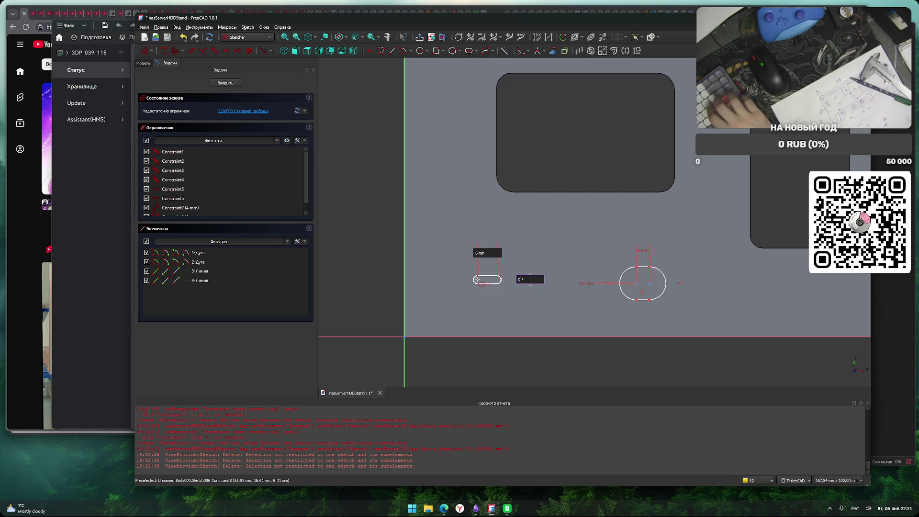
key(Return)
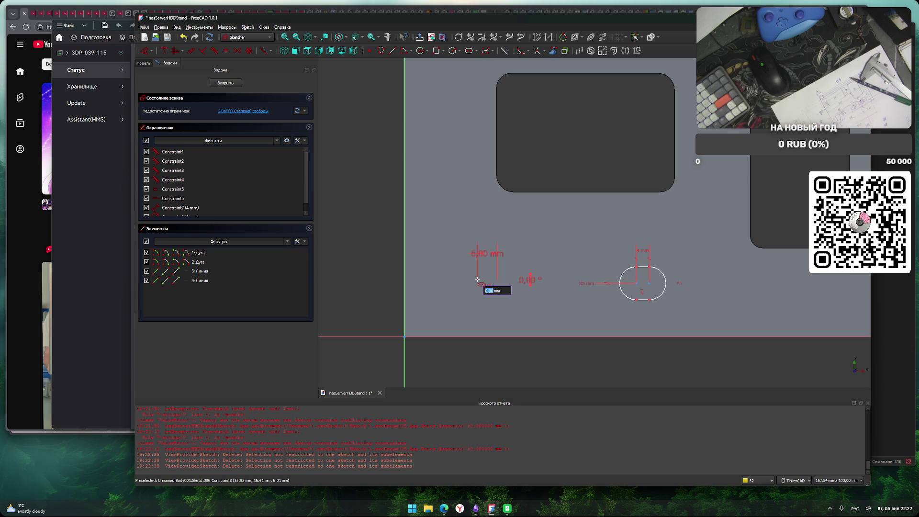
text(6)
key(Return)
key(Escape)
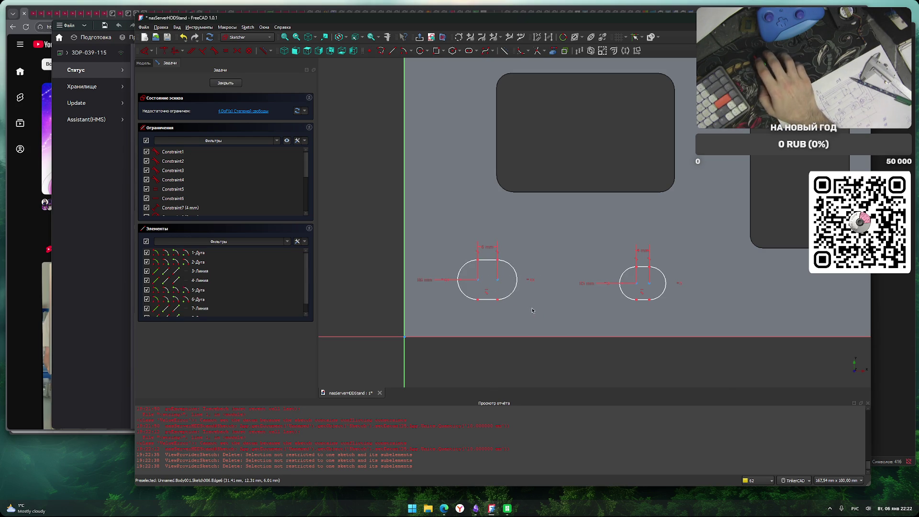
scroll(581, 325, down, 2)
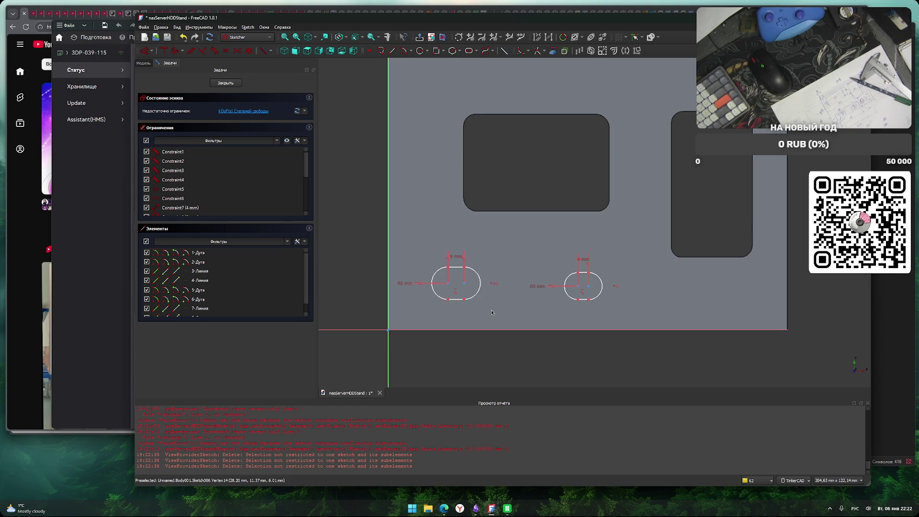
Constrain the left slot's centre 46 mm and the right slot's centre 110 mm horizontally from the origin.
scroll(452, 292, up, 2)
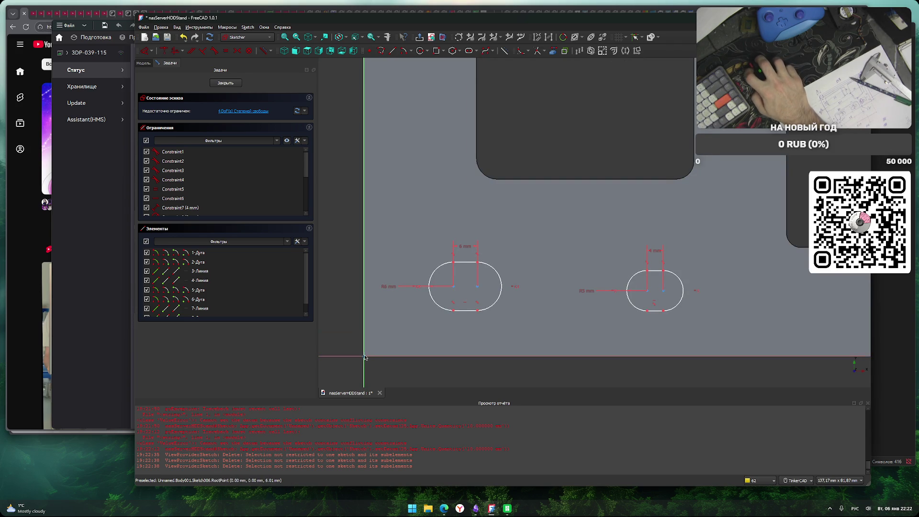
click(454, 286)
text(l)
text(46)
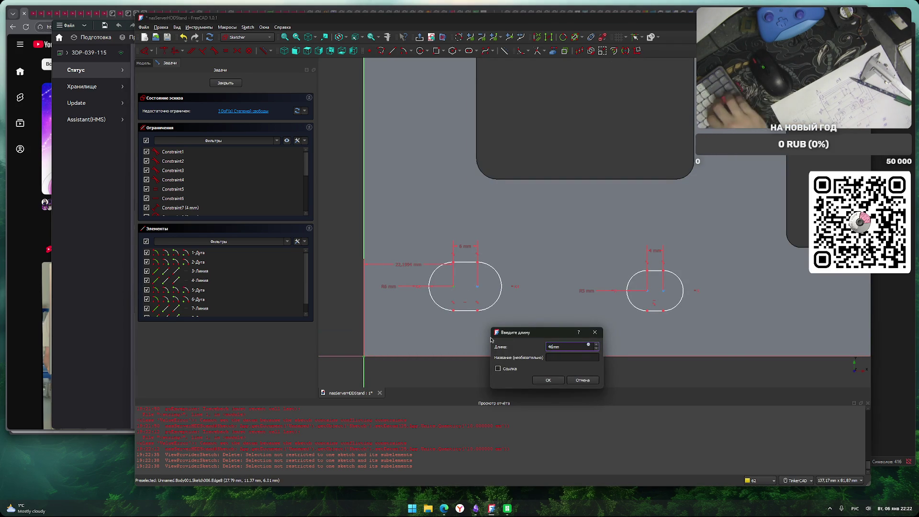
key(Return)
scroll(535, 337, down, 2)
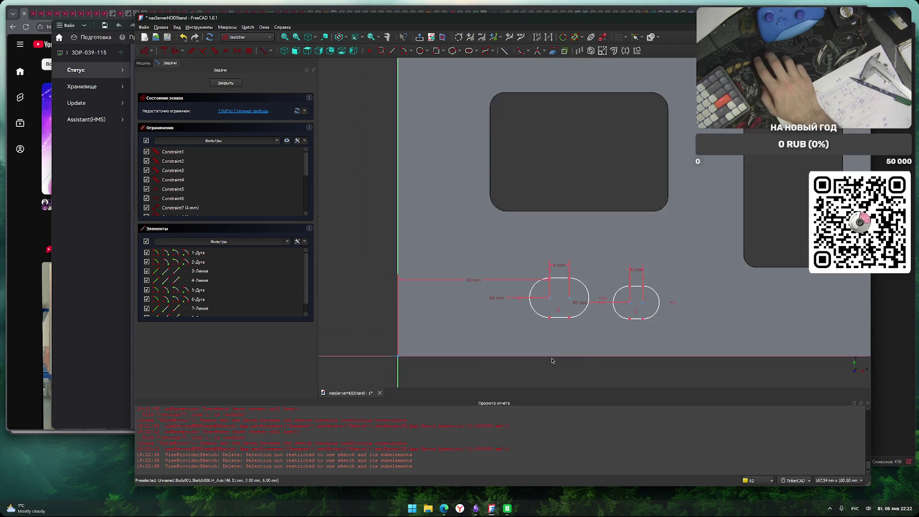
middle_drag(578, 355, 564, 329)
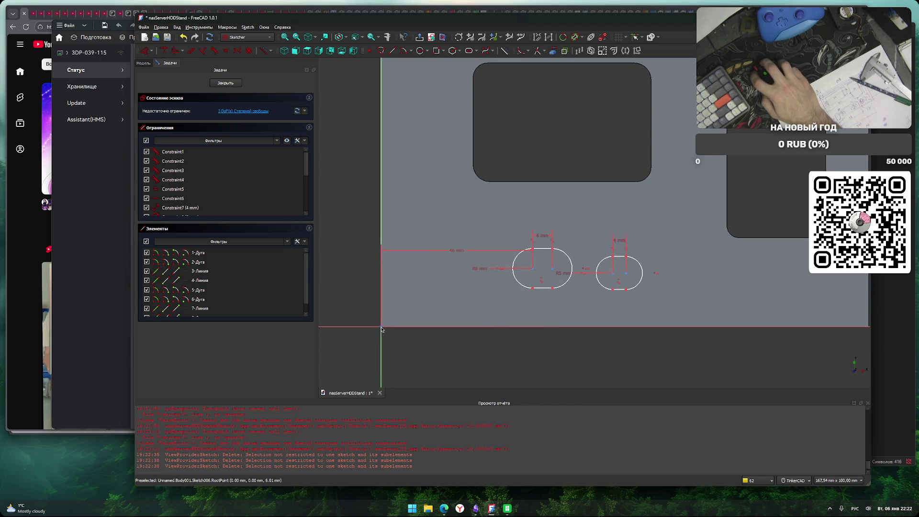
click(513, 268)
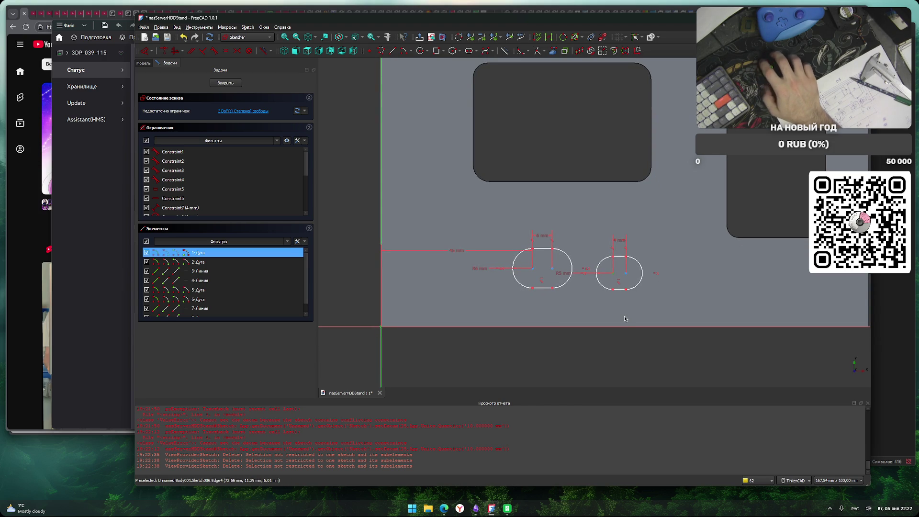
key(l)
key(h)
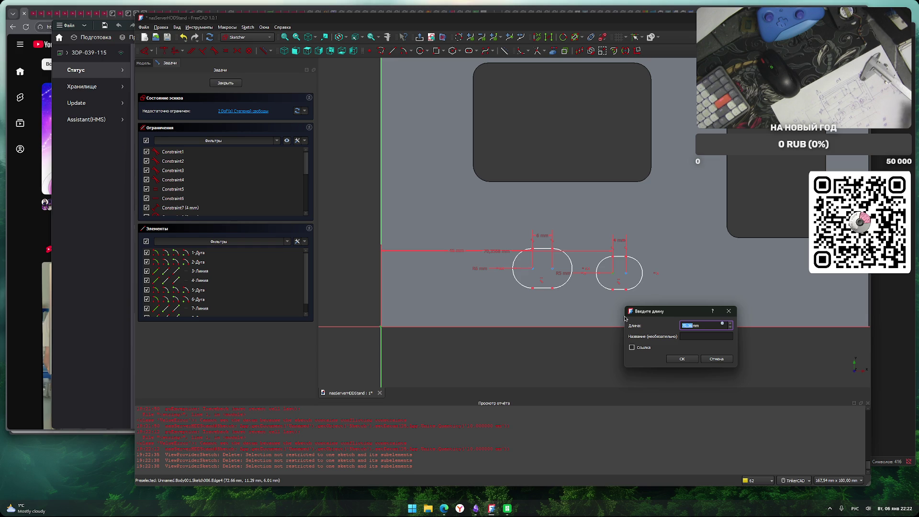
text(110)
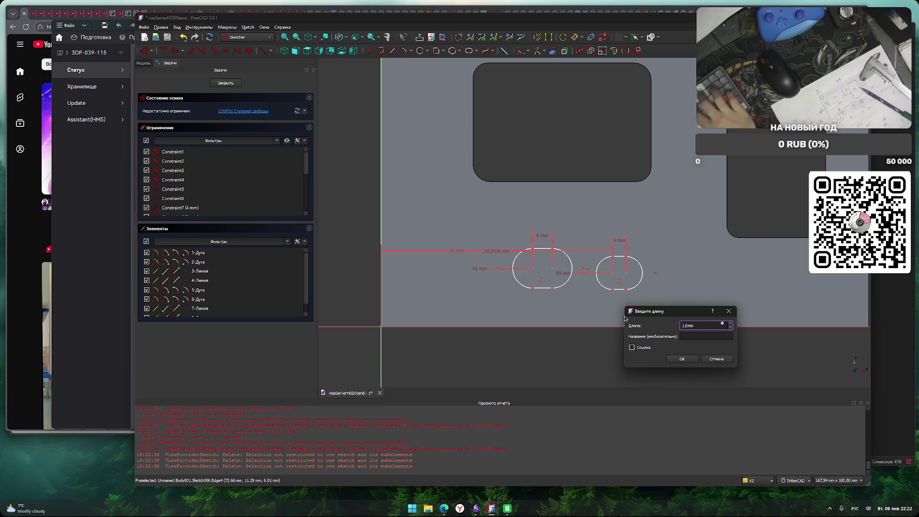
key(Return)
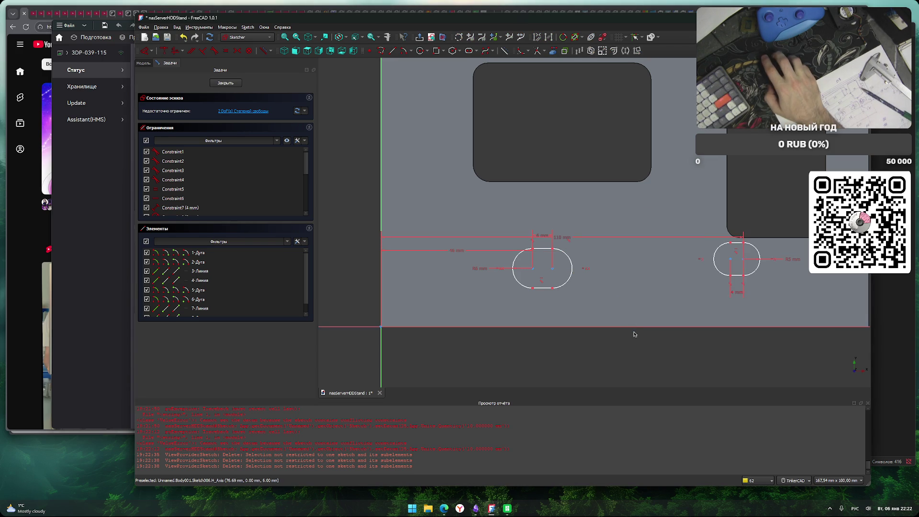
Remove the 110 mm distance and drag the right slot back toward the left.
scroll(633, 332, down, 1)
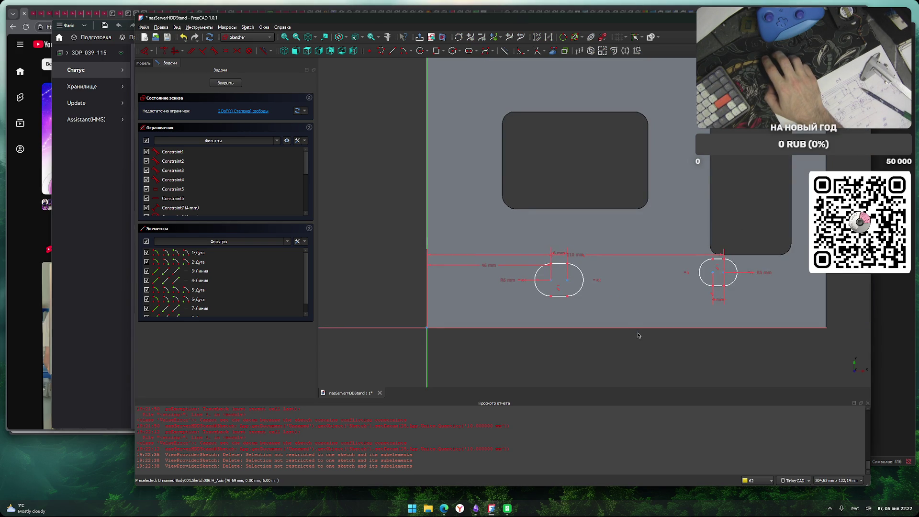
scroll(634, 334, up, 1)
mouse_move(579, 239)
mouse_down()
mouse_move(584, 346)
mouse_move(597, 347)
mouse_up()
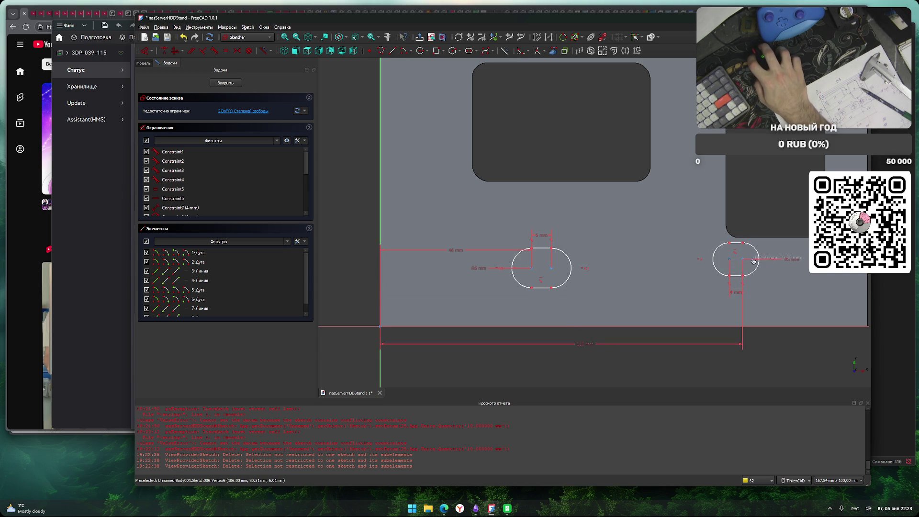
key(ctrl+z)
mouse_move(714, 261)
mouse_down()
mouse_move(596, 275)
mouse_move(671, 276)
mouse_up()
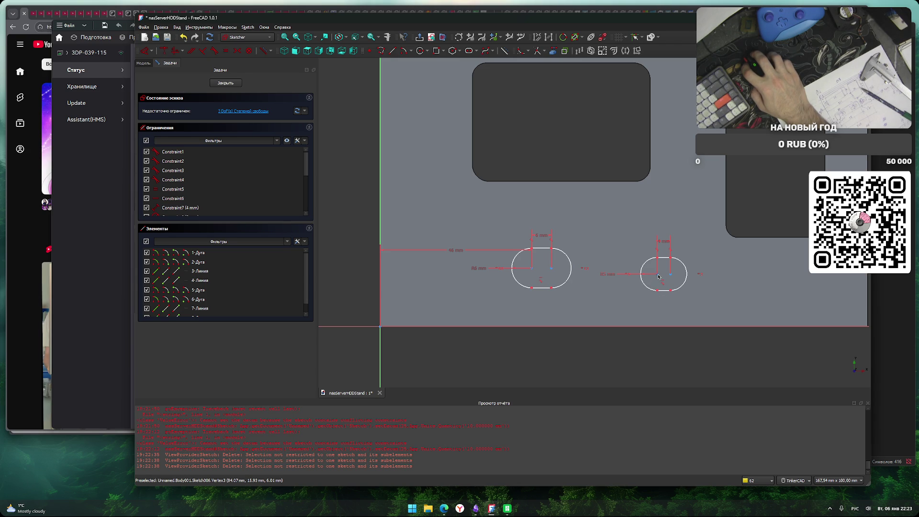
click(658, 276)
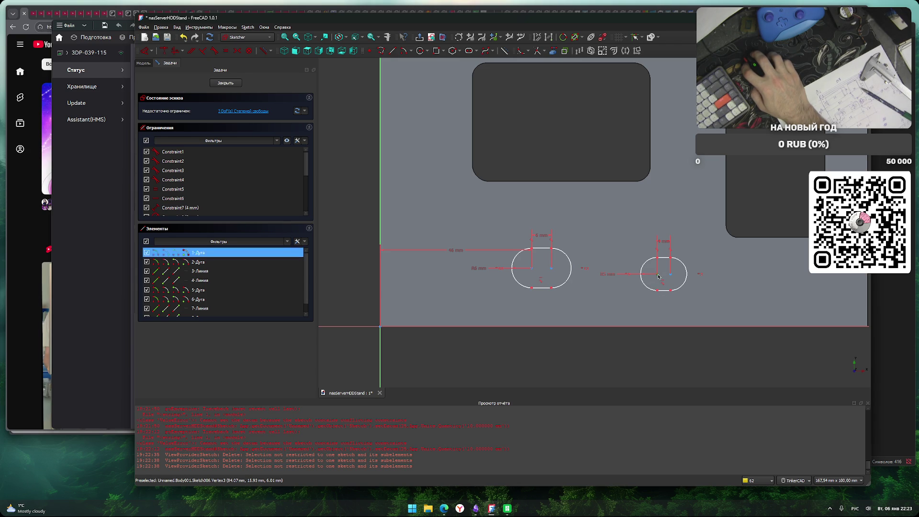
click(381, 328)
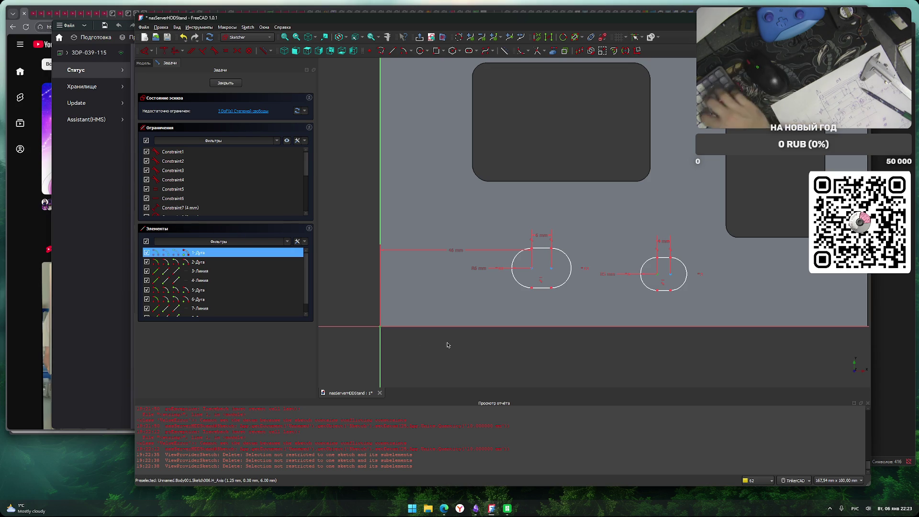
key(l)
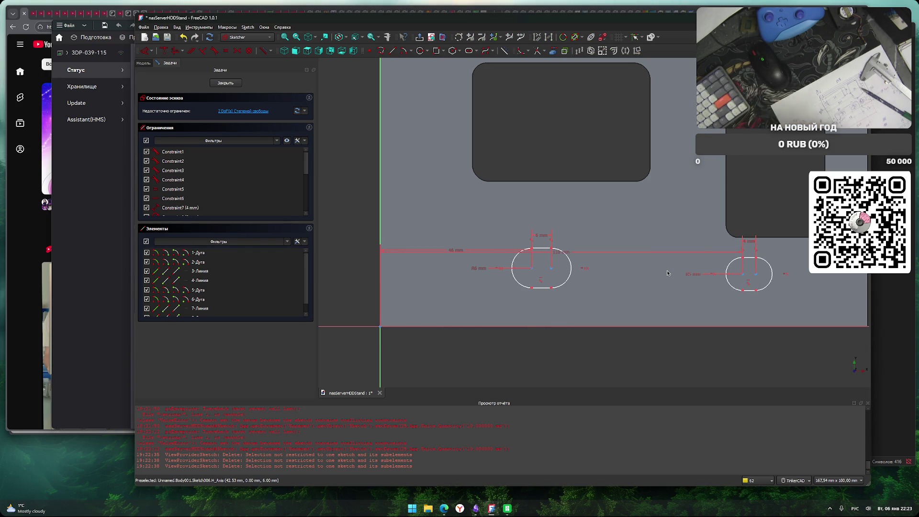
key(ctrl+z)
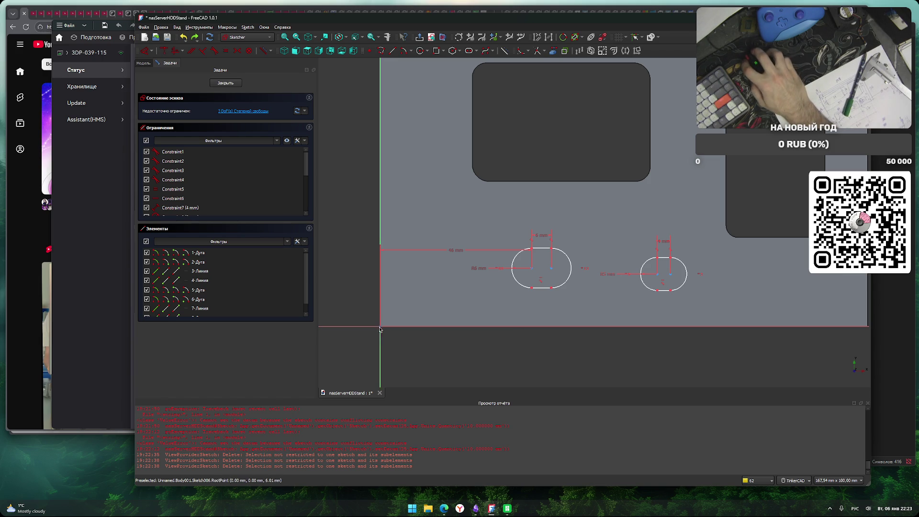
Constrain the right slot 93 mm from the origin and move the 46 and 93 mm labels below the sketch.
click(658, 275)
key(l)
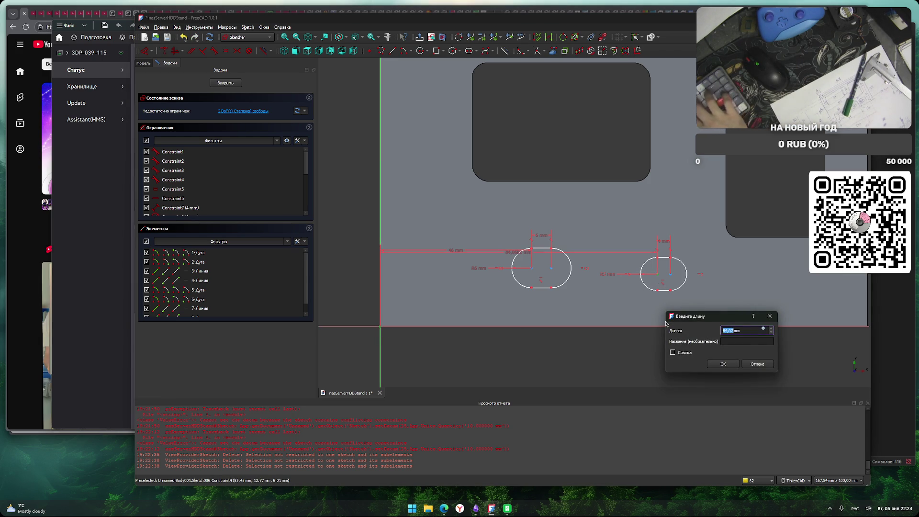
text(93)
key(Return)
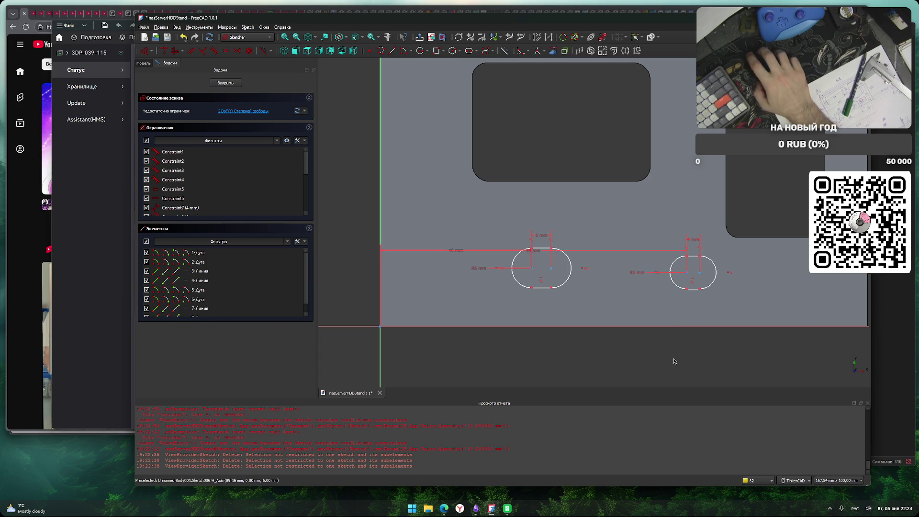
drag(539, 256, 541, 353)
mouse_move(453, 250)
mouse_down()
mouse_move(467, 338)
mouse_move(476, 338)
mouse_up()
scroll(741, 353, down, 2)
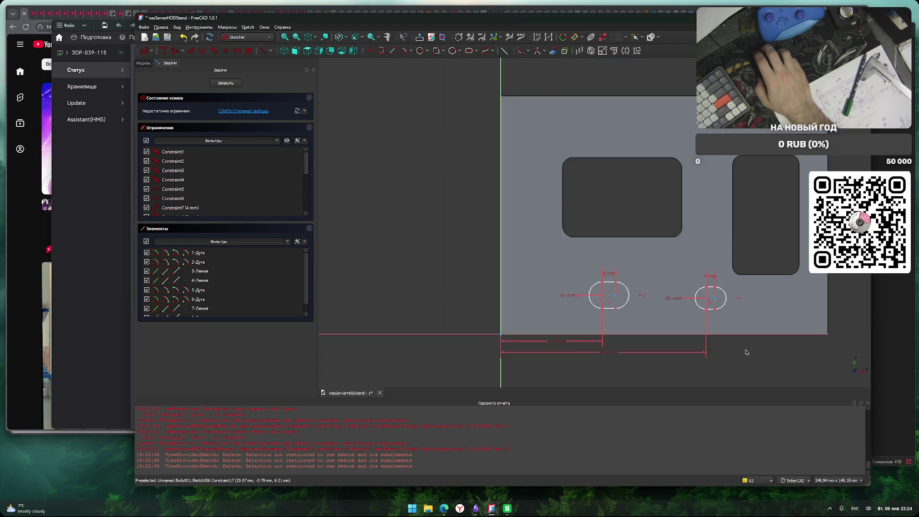
scroll(694, 349, up, 1)
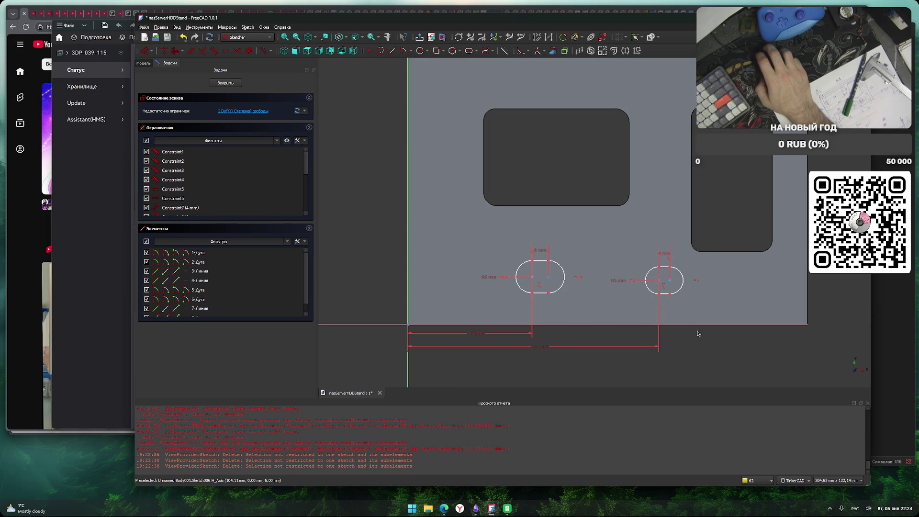
click(470, 52)
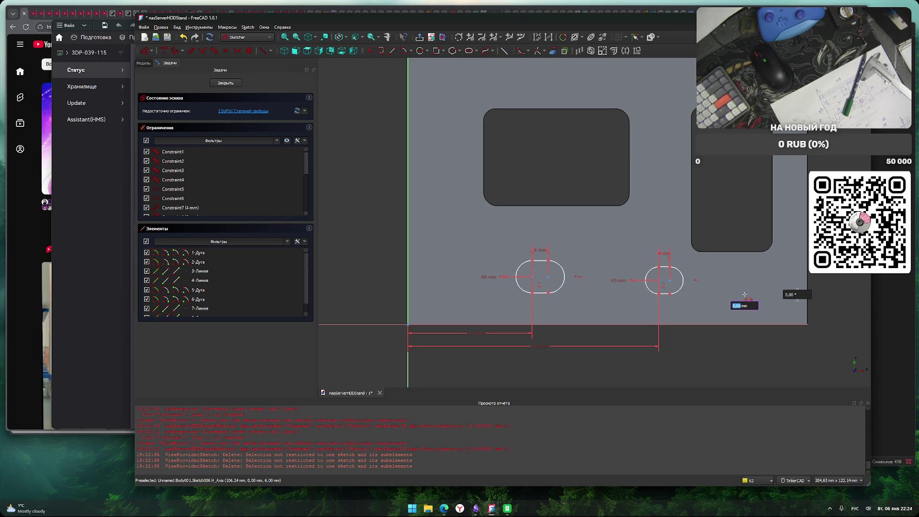
Place a vertical slot, 4 mm long at 90°, to the right of the existing slots.
text(4)
key(Tab)
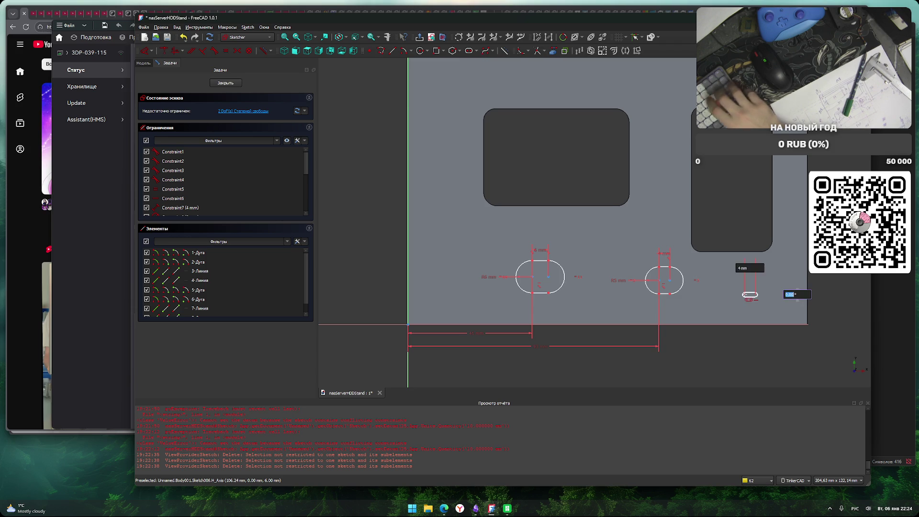
text(90)
key(Tab)
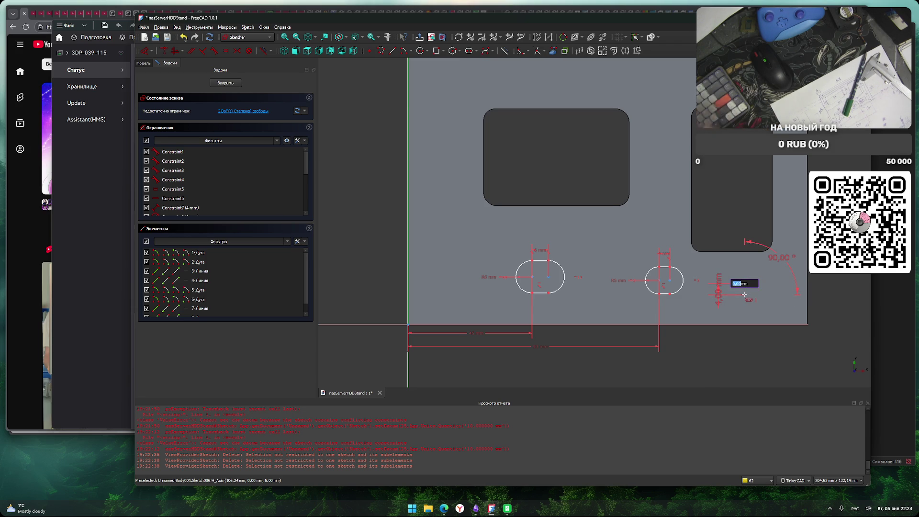
key(Return)
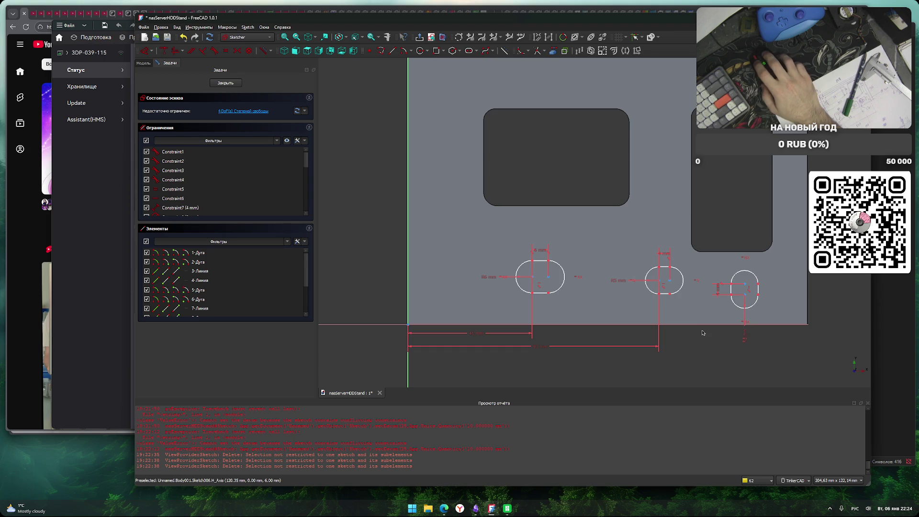
scroll(709, 339, up, 1)
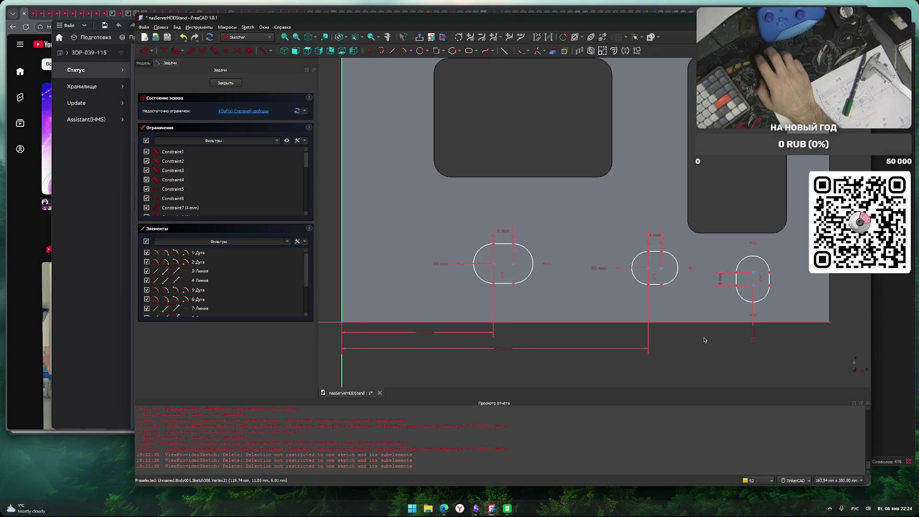
middle_drag(705, 336, 723, 338)
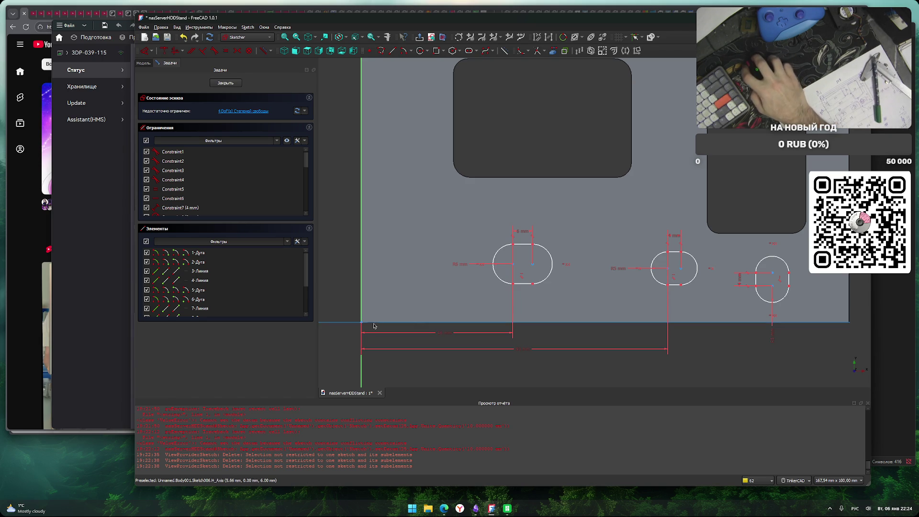
Add a horizontal distance to the right slot and set the left slot's centre 12 mm above the axis.
click(772, 287)
text(l1)
key(Return)
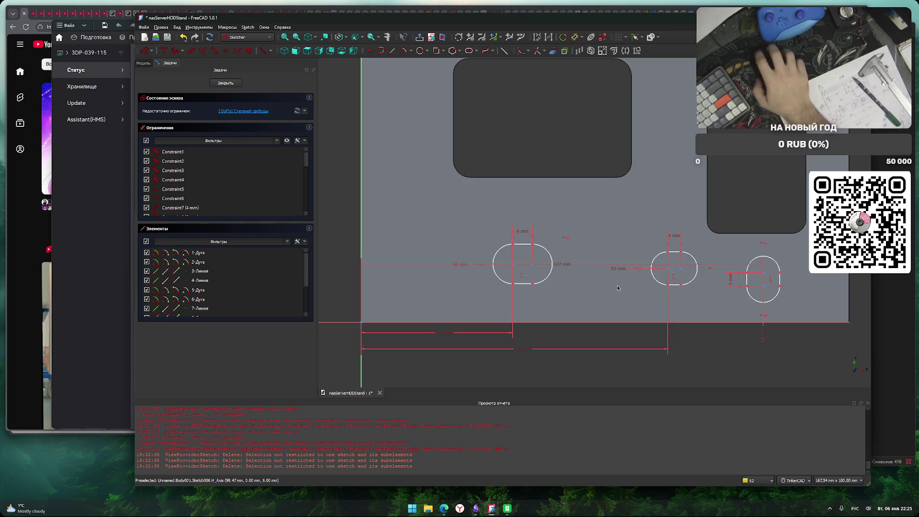
scroll(531, 294, up, 2)
scroll(531, 294, down, 1)
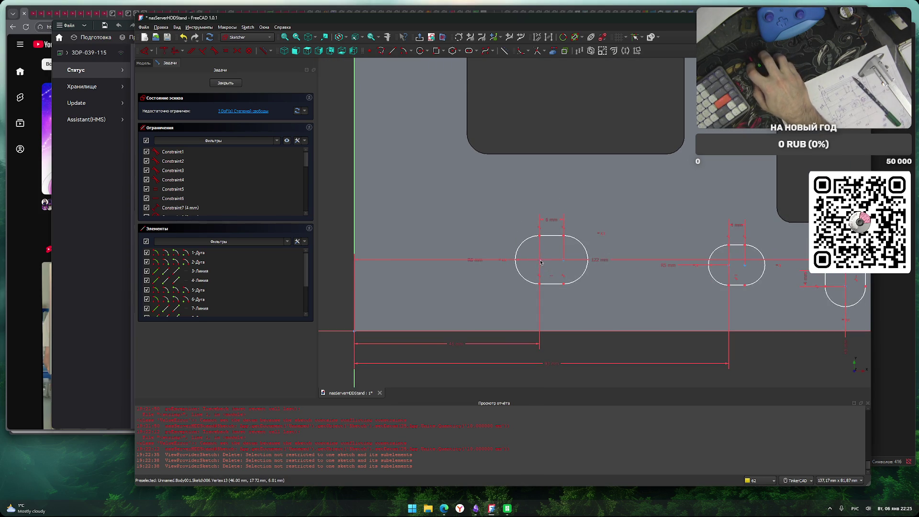
click(354, 331)
key(i)
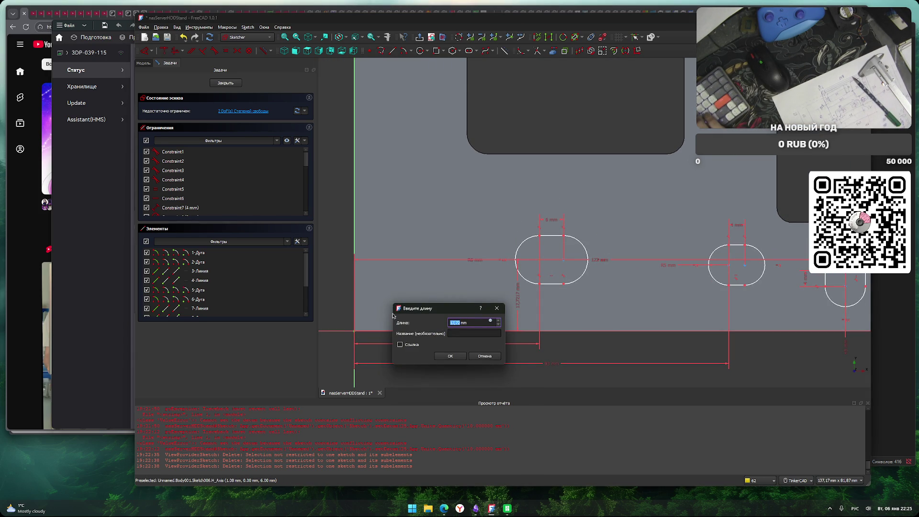
text(12)
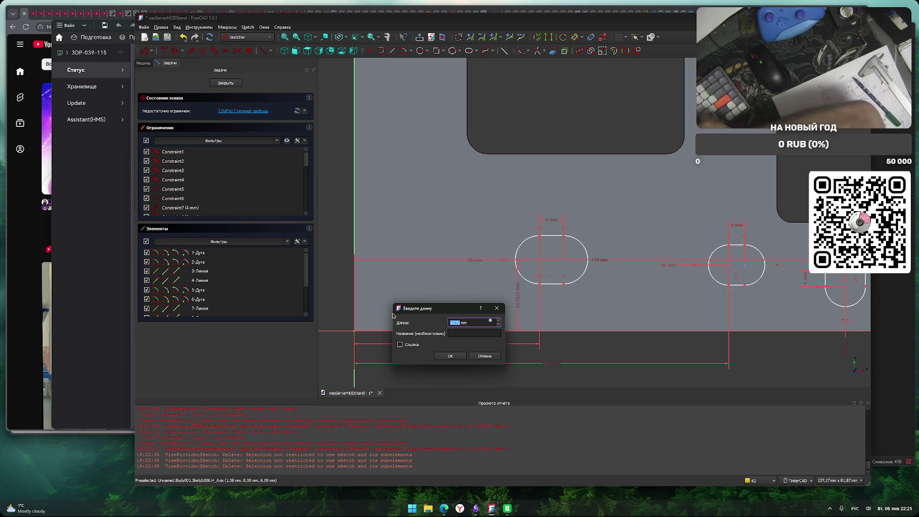
key(Return)
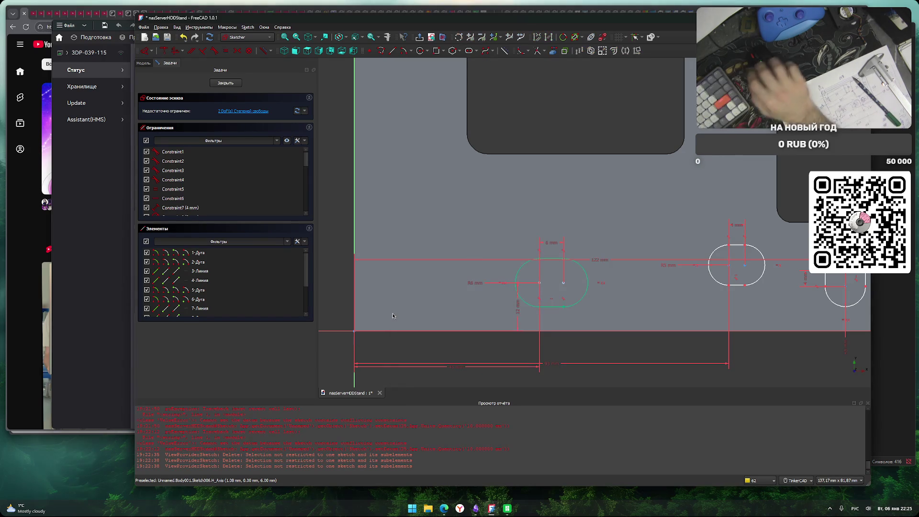
Set the middle slot's centre 11 mm and the right slot's centre 10 mm above the axis.
click(729, 268)
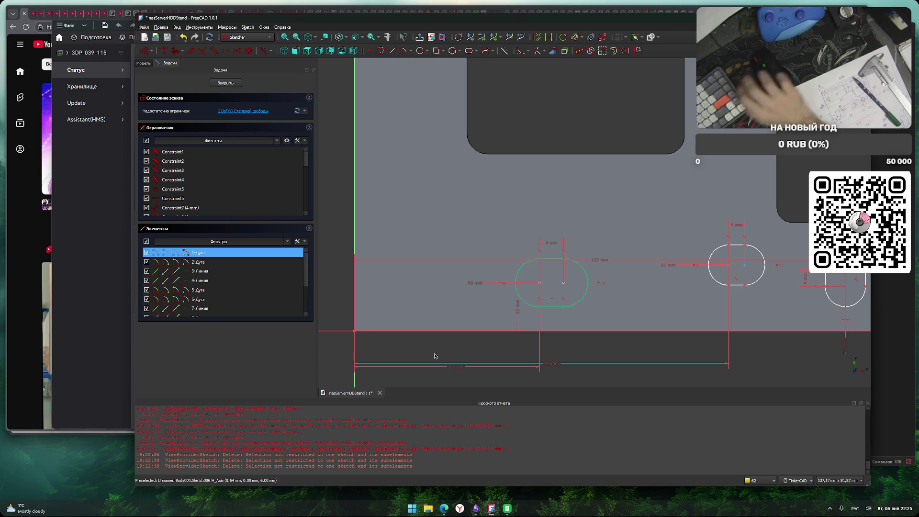
key(i)
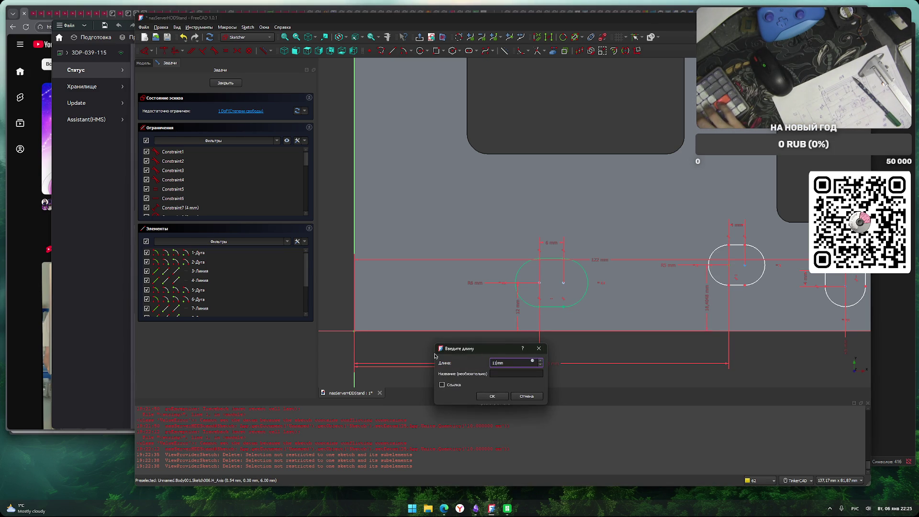
key(Return)
middle_drag(595, 360, 554, 314)
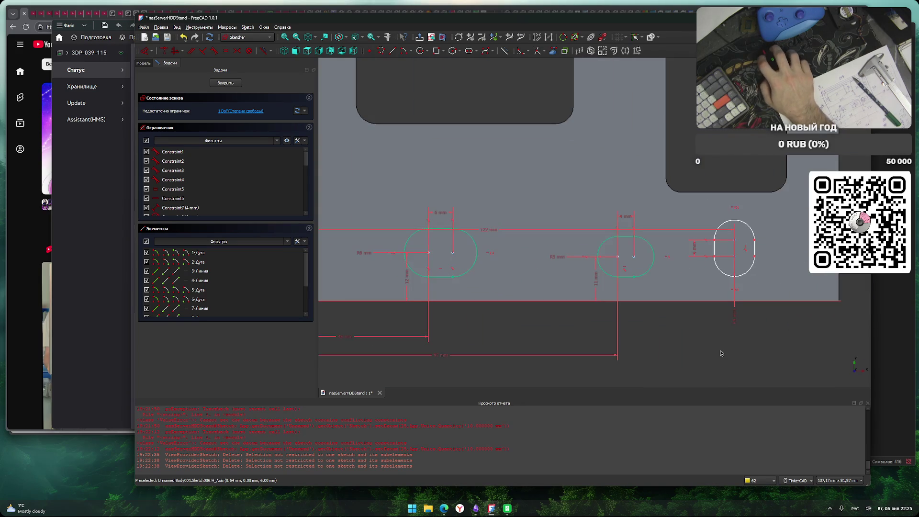
middle_drag(712, 344, 617, 329)
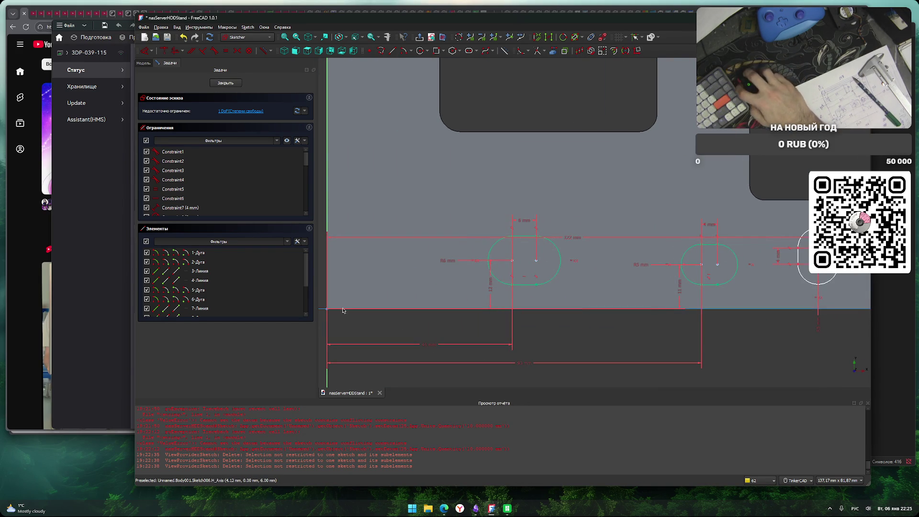
middle_drag(377, 322, 607, 331)
key(i)
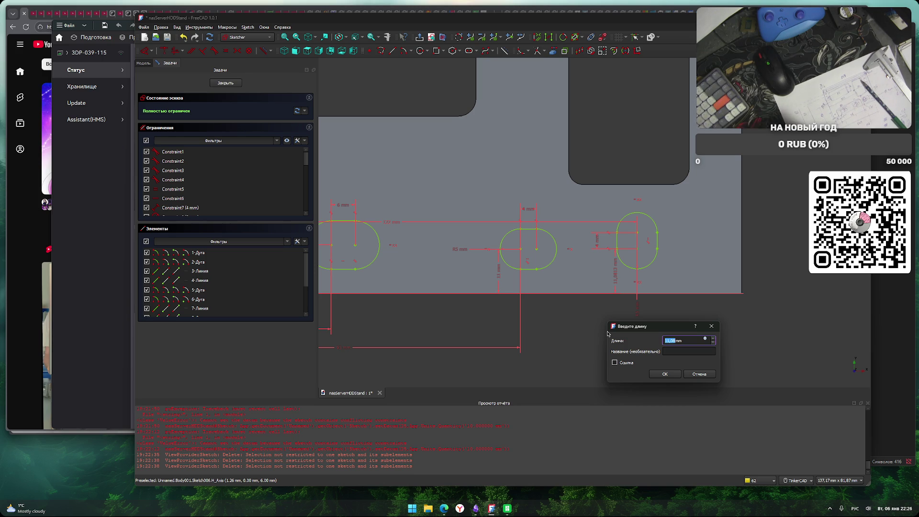
text(10)
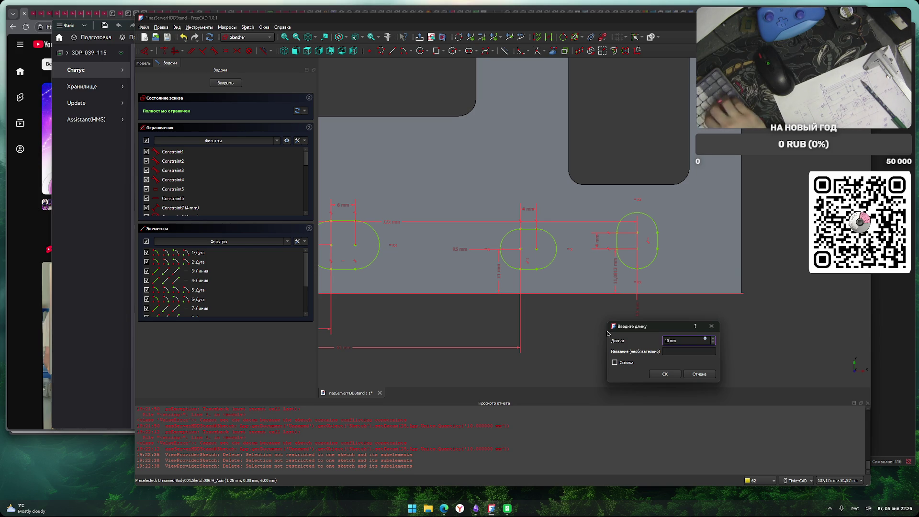
key(Return)
Close the fully constrained slot sketch.
scroll(607, 330, down, 3)
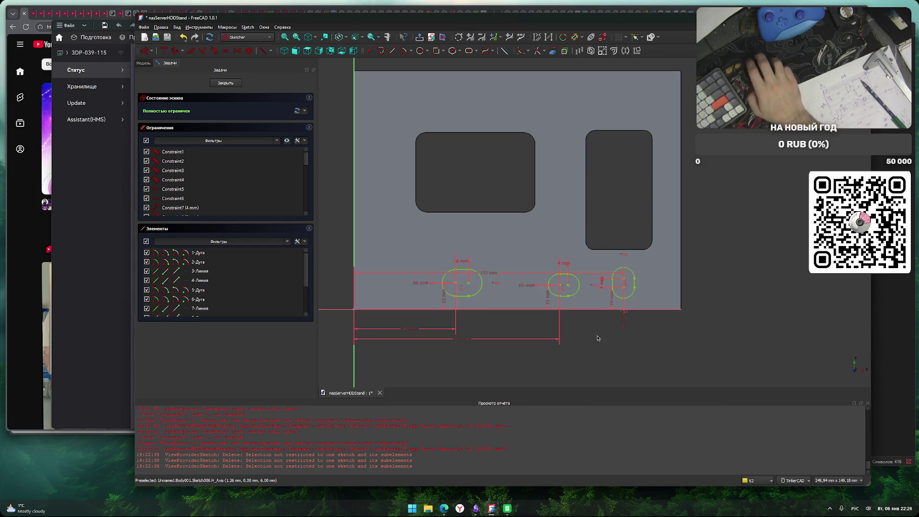
scroll(599, 348, down, 1)
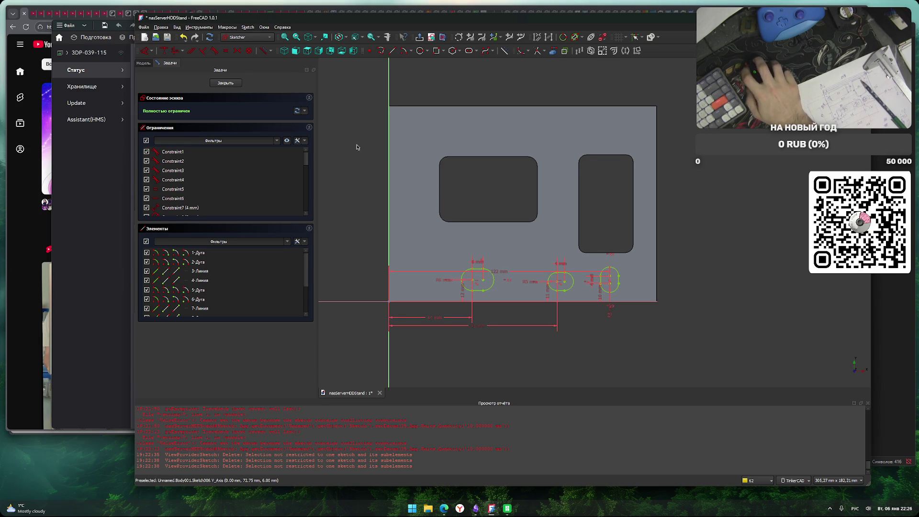
click(226, 83)
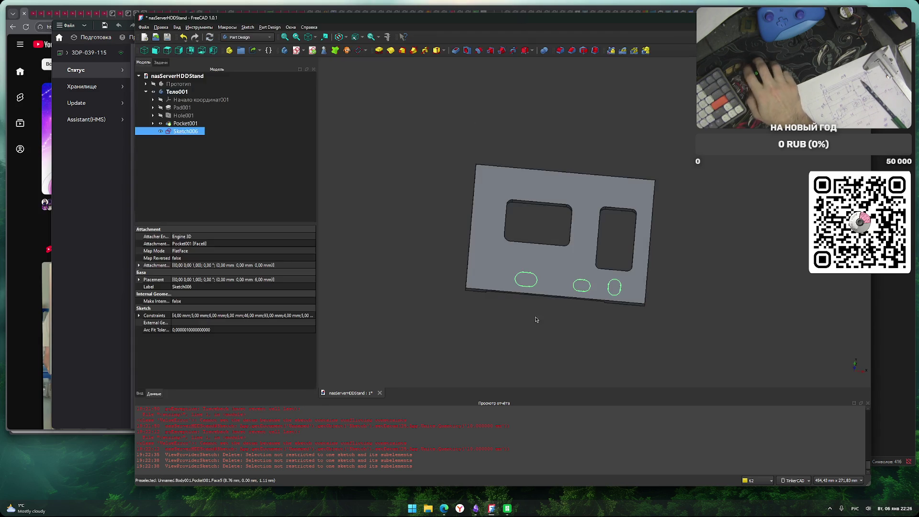
Cut the three slots through the plate as Pocket002, using Pocket after cancelling a Hole attempt.
right_drag(460, 171, 407, 121)
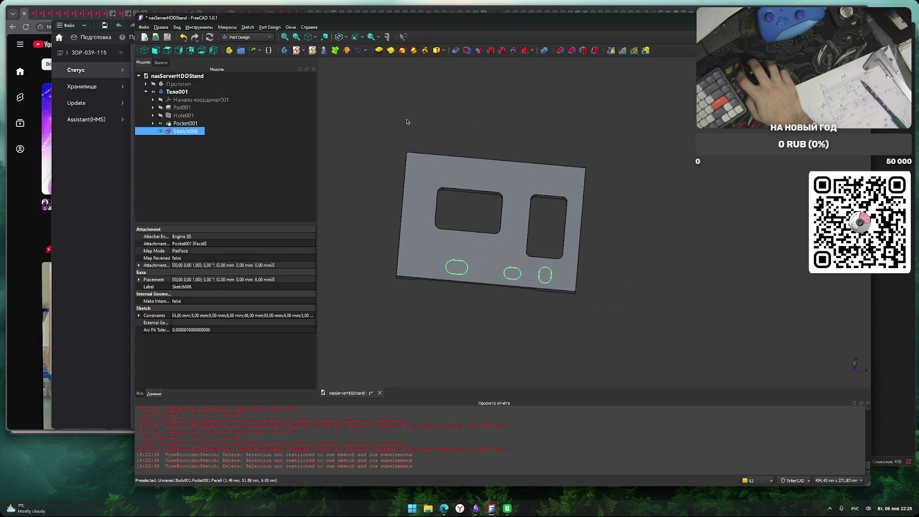
click(467, 54)
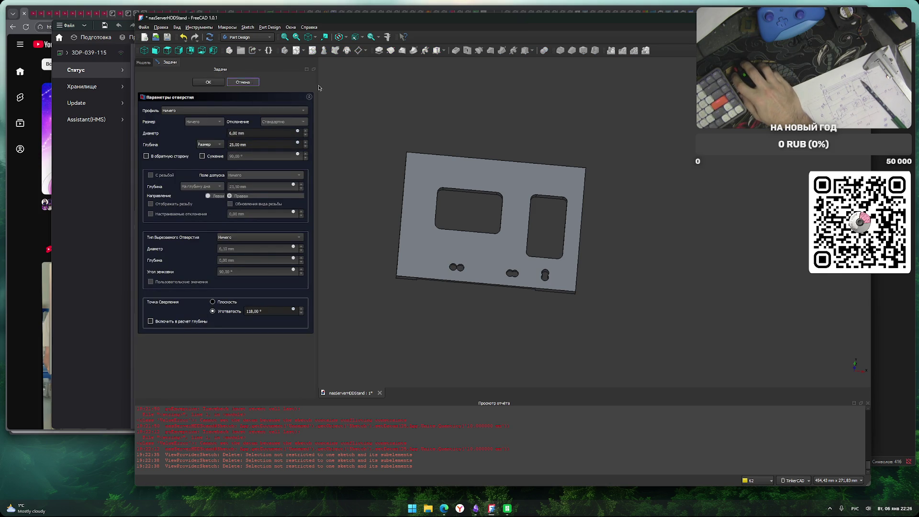
click(243, 82)
click(456, 50)
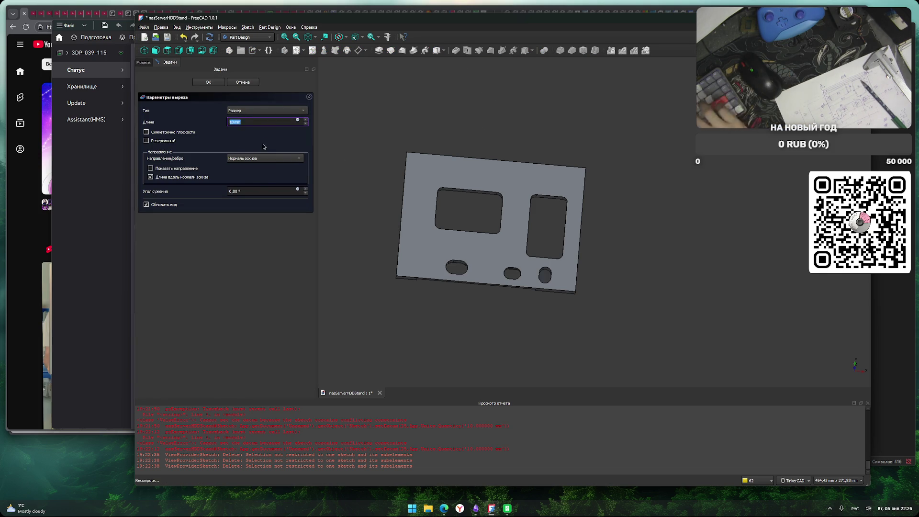
key(Return)
mouse_move(431, 376)
middle_down()
mouse_move(490, 281)
mouse_move(466, 291)
middle_up()
mouse_move(461, 332)
middle_down()
mouse_move(511, 287)
mouse_move(503, 299)
mouse_move(484, 306)
mouse_move(507, 283)
mouse_move(421, 296)
mouse_move(453, 349)
mouse_move(403, 273)
mouse_move(398, 314)
mouse_move(386, 305)
mouse_move(447, 246)
mouse_move(515, 330)
mouse_move(574, 287)
middle_up()
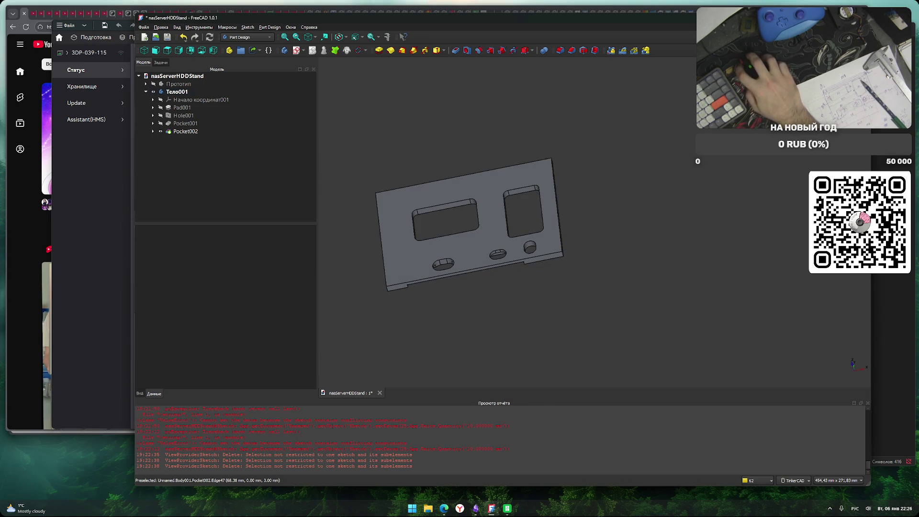
Orbit around the plate to inspect the pockets, then select its flat top face.
key(2)
scroll(511, 257, up, 3)
mouse_move(585, 378)
right_down()
mouse_move(585, 323)
mouse_move(585, 342)
right_up()
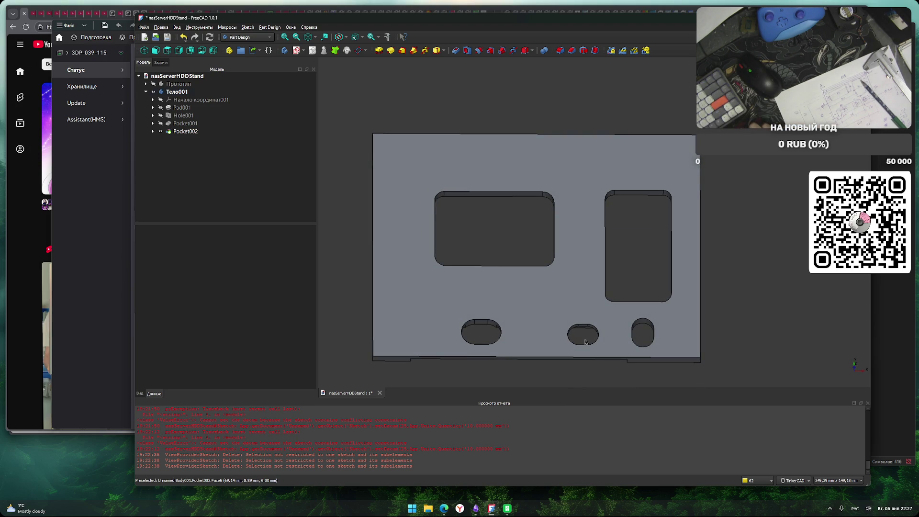
mouse_move(568, 353)
right_down()
mouse_move(590, 196)
mouse_move(587, 226)
mouse_move(553, 236)
mouse_move(559, 282)
mouse_move(626, 238)
mouse_move(566, 363)
mouse_move(579, 361)
mouse_move(573, 318)
right_up()
scroll(530, 312, up, 4)
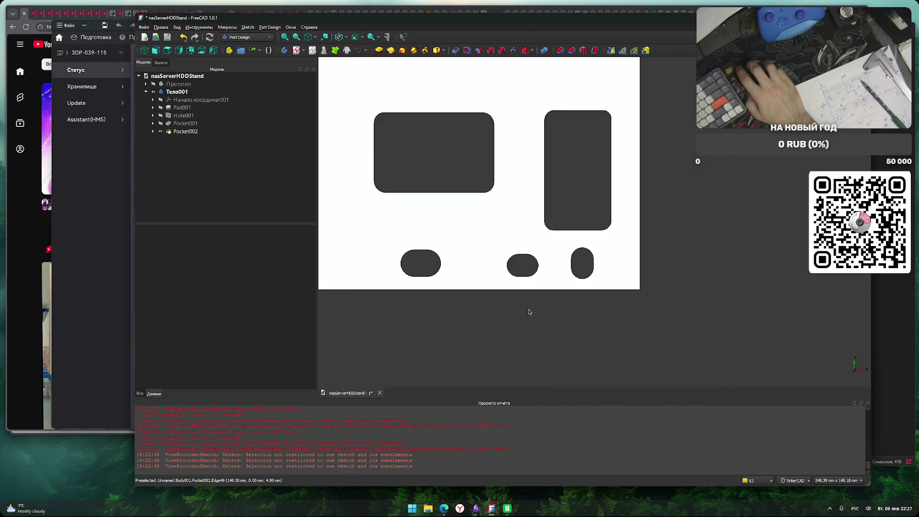
mouse_move(591, 355)
right_down()
mouse_move(588, 337)
mouse_move(600, 331)
mouse_move(618, 351)
right_up()
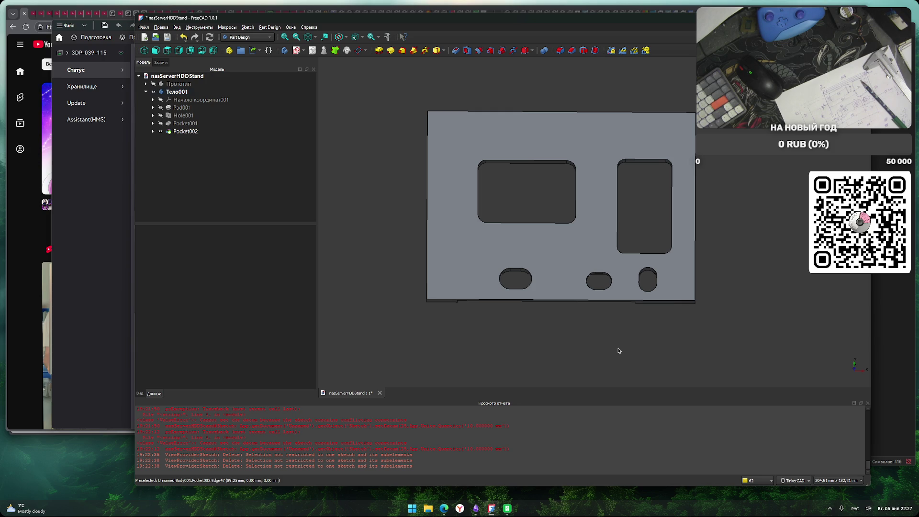
click(463, 257)
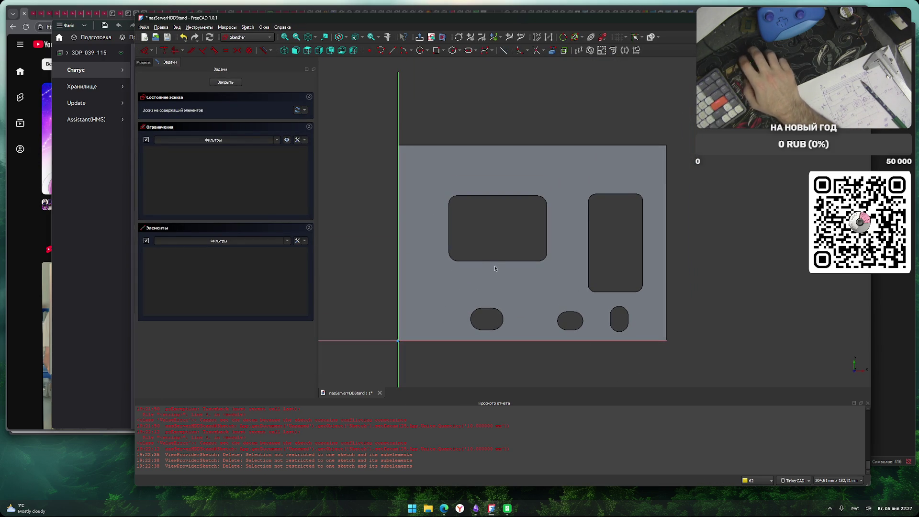
Draw a 4 mm hole circle near the sketch origin on the plate face.
key(g)
key(c)
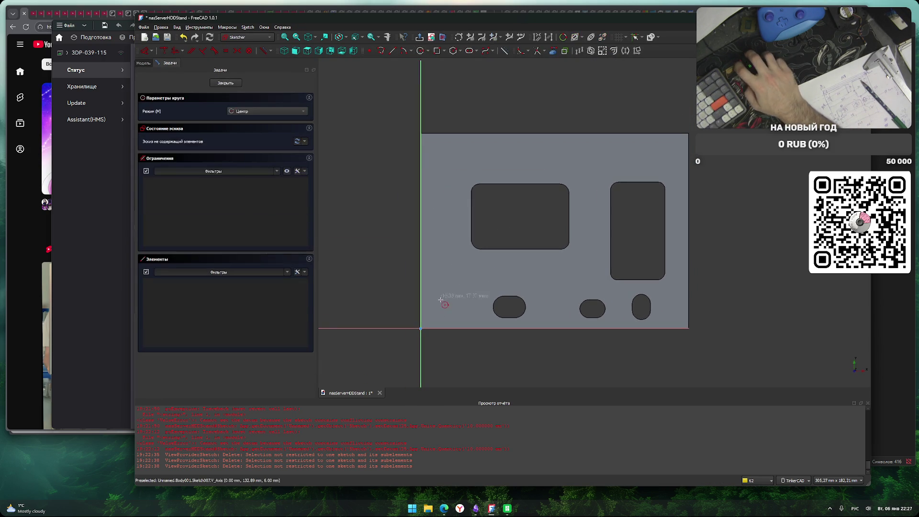
scroll(441, 300, up, 2)
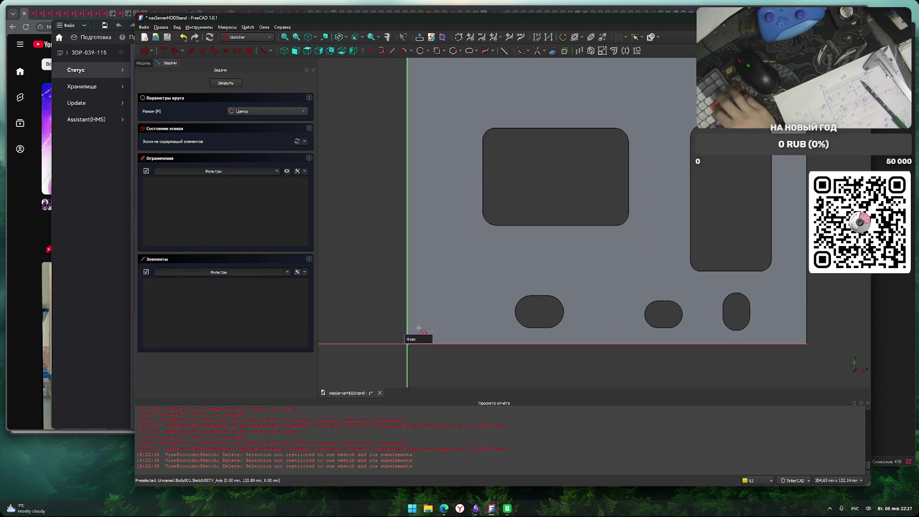
click(418, 328)
text(4)
key(Return)
key(Escape)
Constrain the hole's centre 12 mm above the bottom edge and start its horizontal distance.
scroll(440, 350, up, 3)
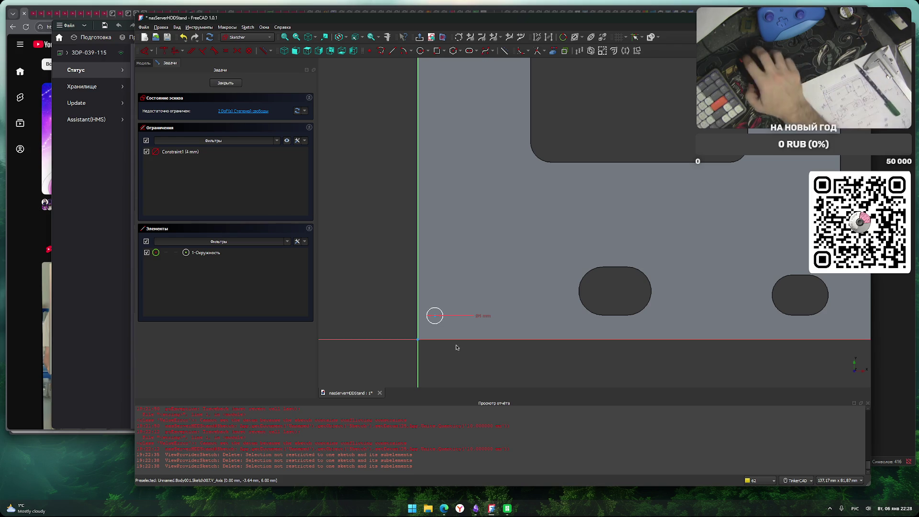
scroll(435, 341, up, 3)
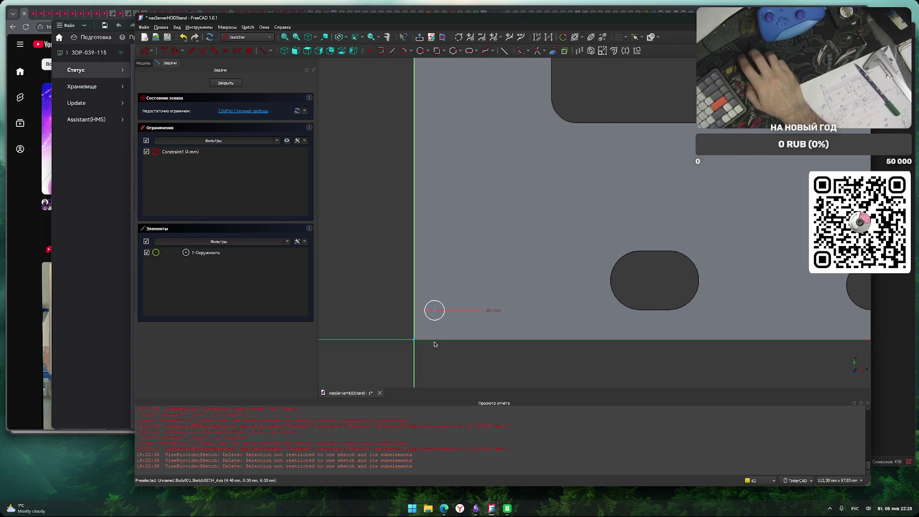
click(434, 303)
text(i12)
key(Return)
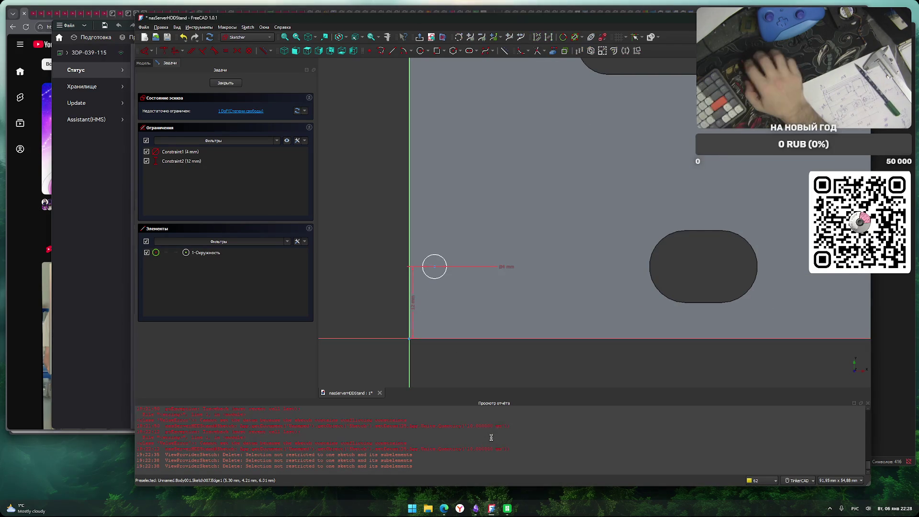
scroll(438, 311, down, 3)
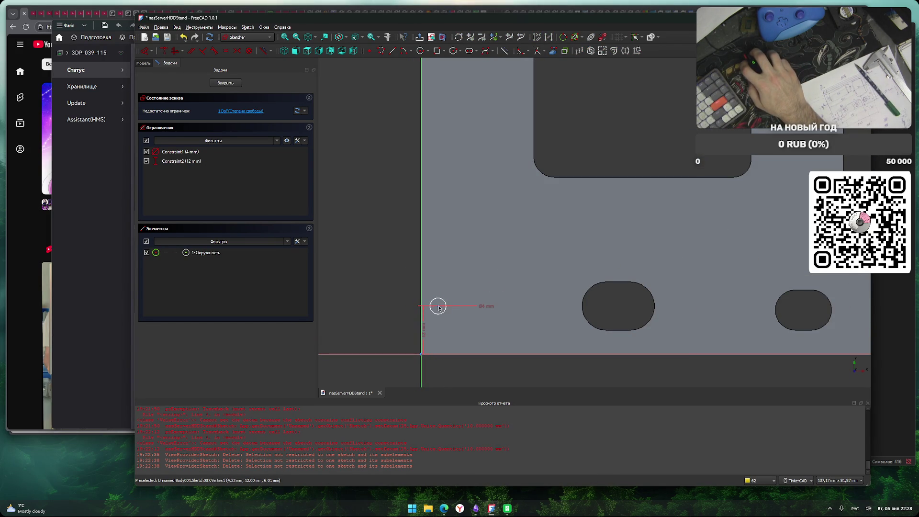
click(438, 307)
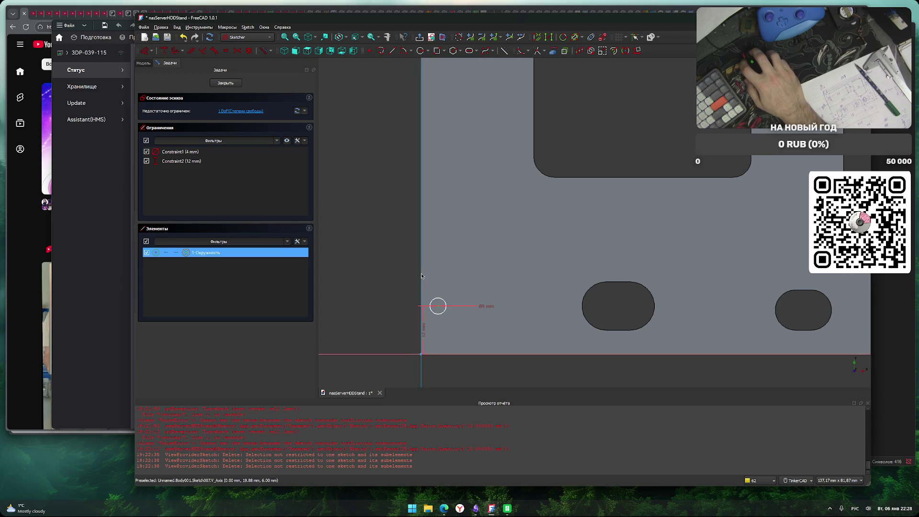
key(l)
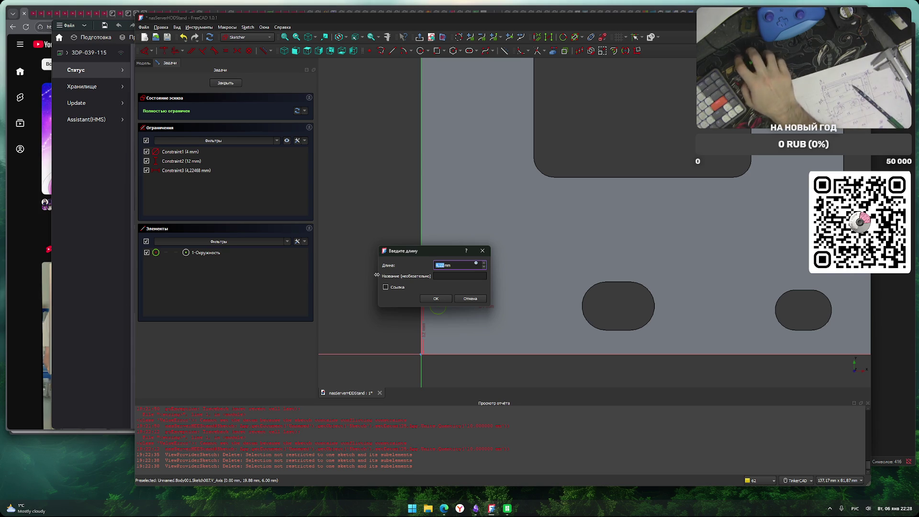
Set the hole 9 mm from the left edge, then paste a copy raised to 71 mm.
text(9)
key(Return)
scroll(384, 288, down, 2)
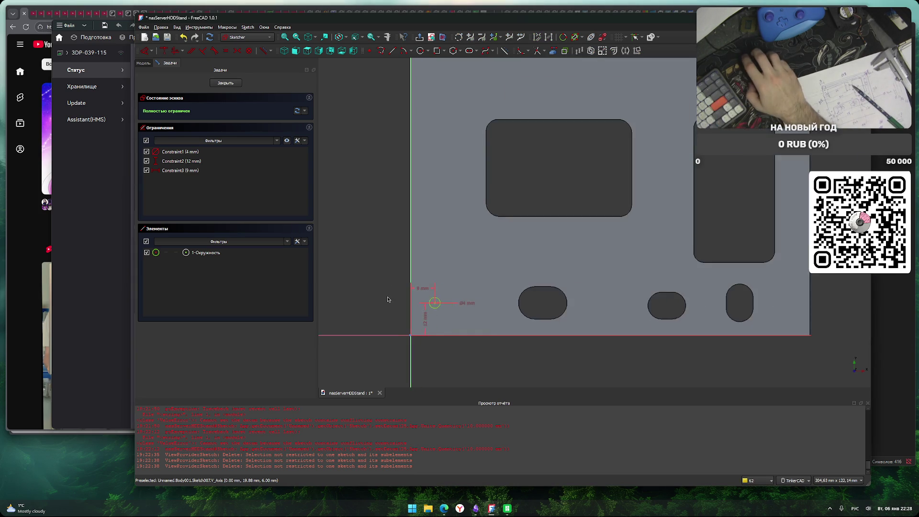
middle_drag(379, 277, 406, 275)
click(467, 312)
key(ctrl+c)
key(ctrl+v)
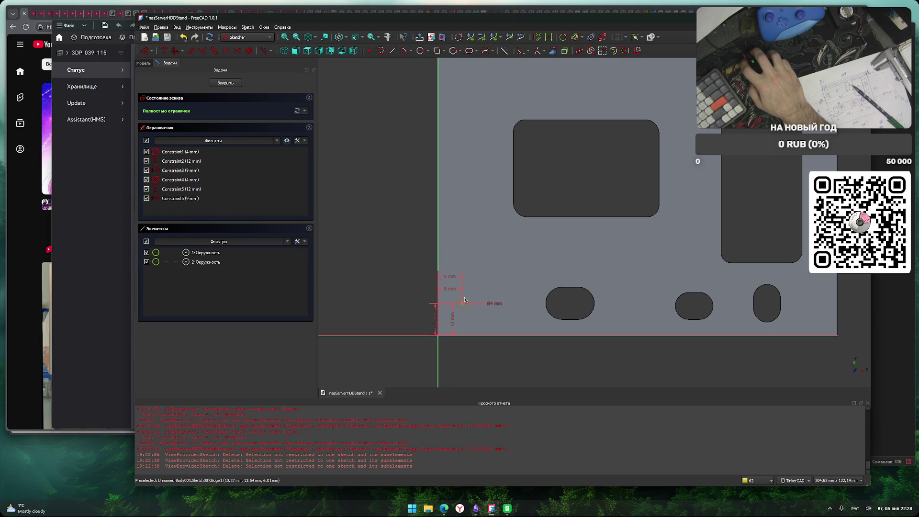
drag(452, 324, 405, 323)
double_click(408, 324)
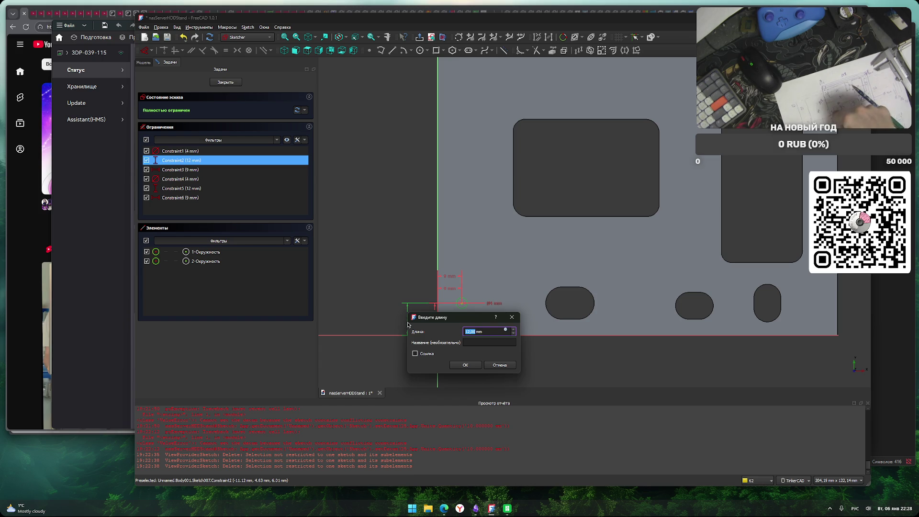
text(71)
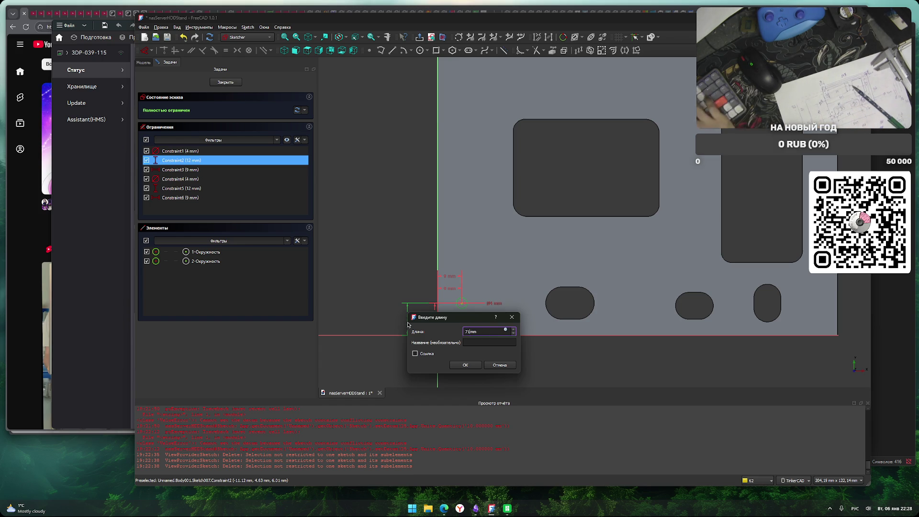
key(Return)
Paste a third hole copy and set its height to 87 mm.
key(ctrl+v)
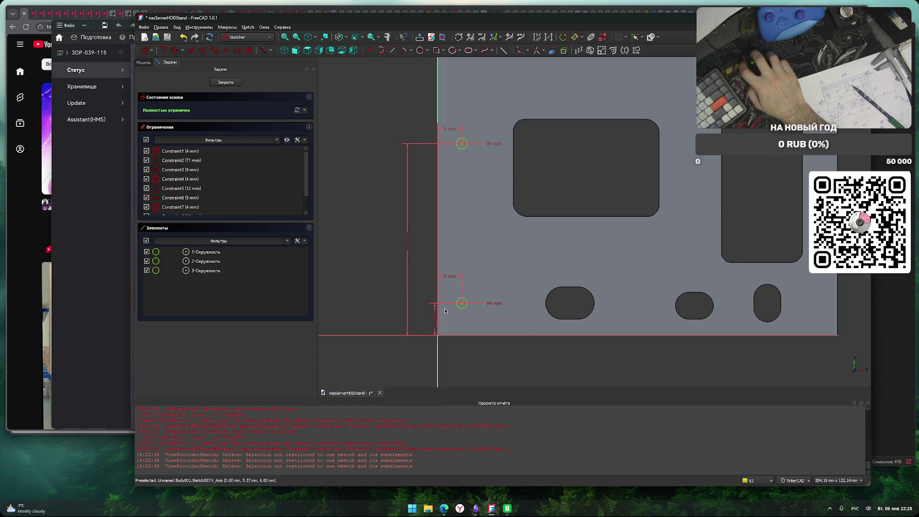
double_click(386, 324)
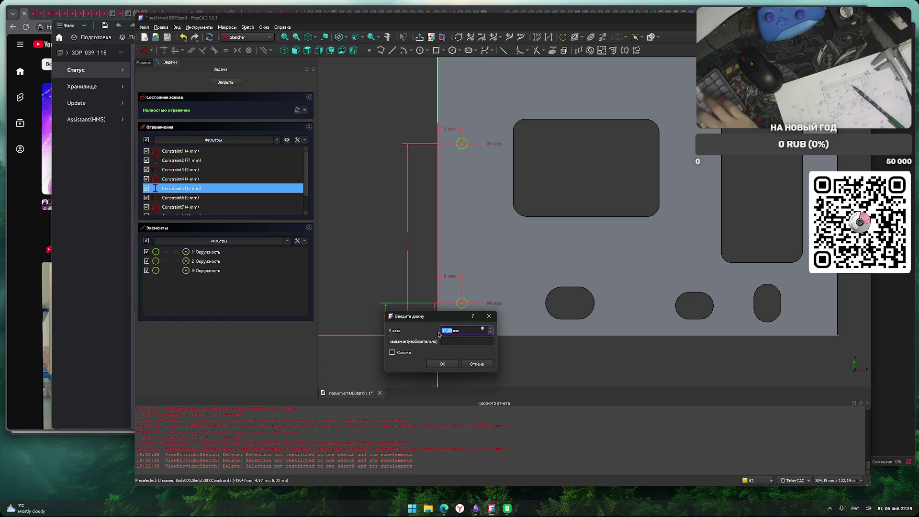
key(Return)
scroll(499, 365, down, 2)
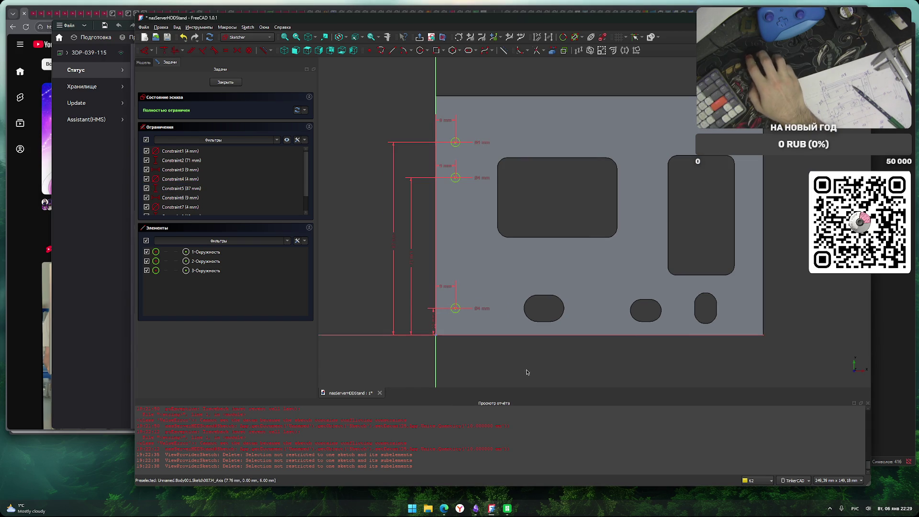
middle_drag(546, 361, 534, 364)
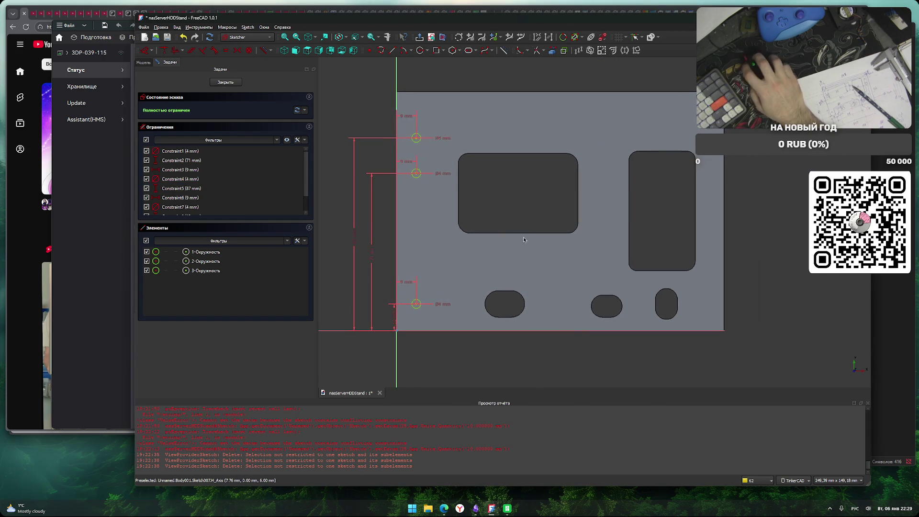
click(420, 51)
middle_drag(632, 190, 538, 118)
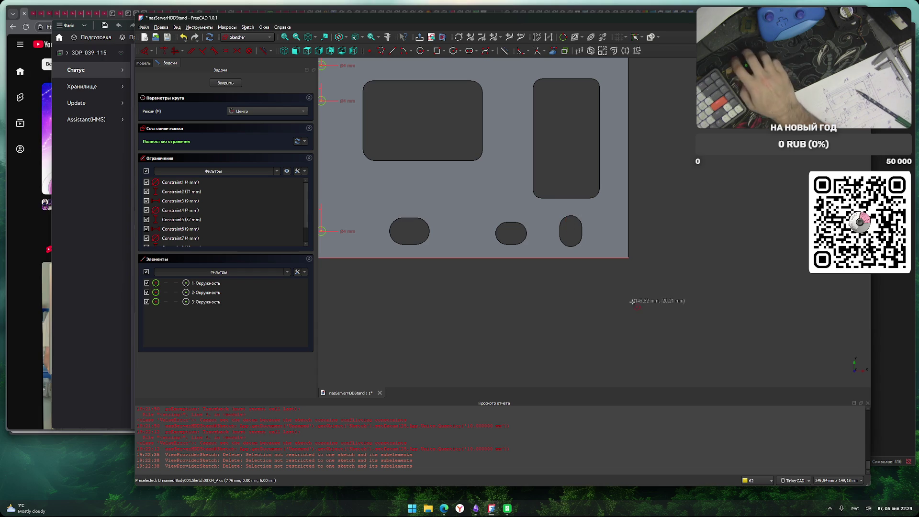
Add a 4 mm hole near the lower-right corner and dimension it 140 mm horizontally.
click(618, 241)
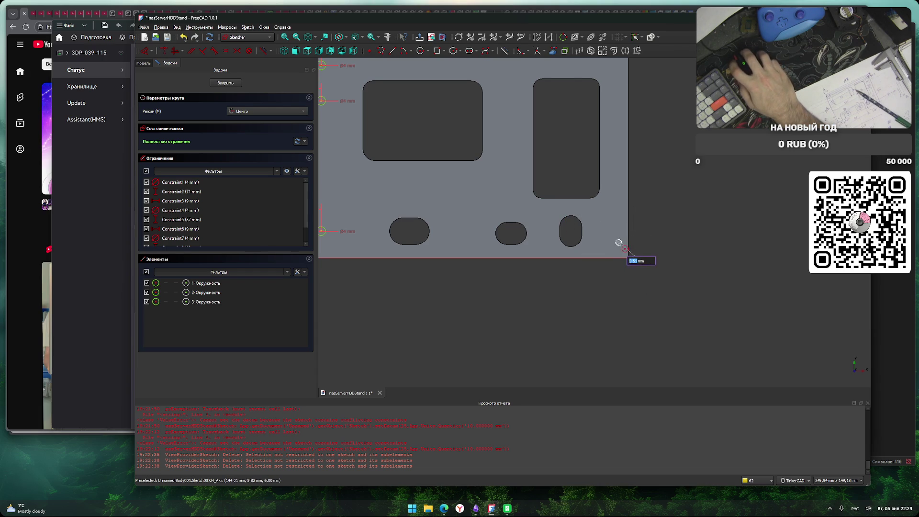
text(4)
key(Return)
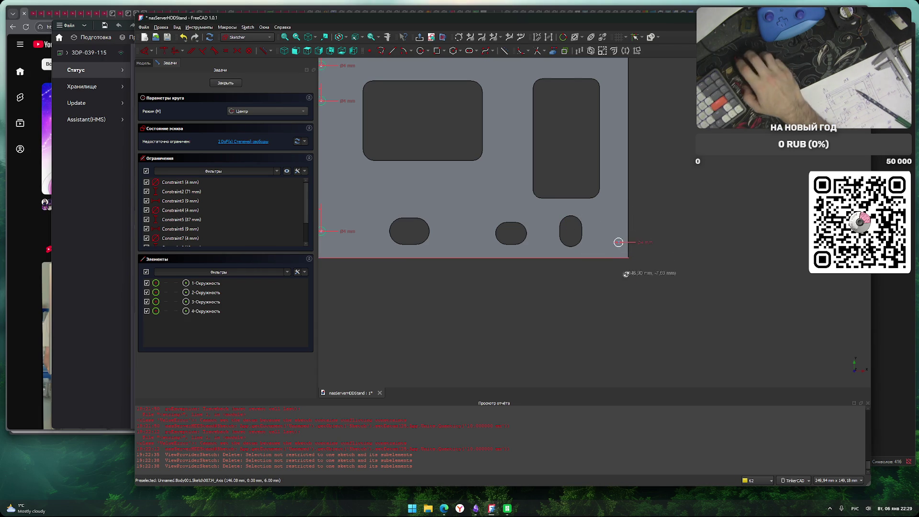
key(Escape)
scroll(658, 299, up, 2)
click(206, 280)
mouse_move(335, 242)
middle_down()
mouse_move(560, 288)
mouse_move(706, 285)
middle_up()
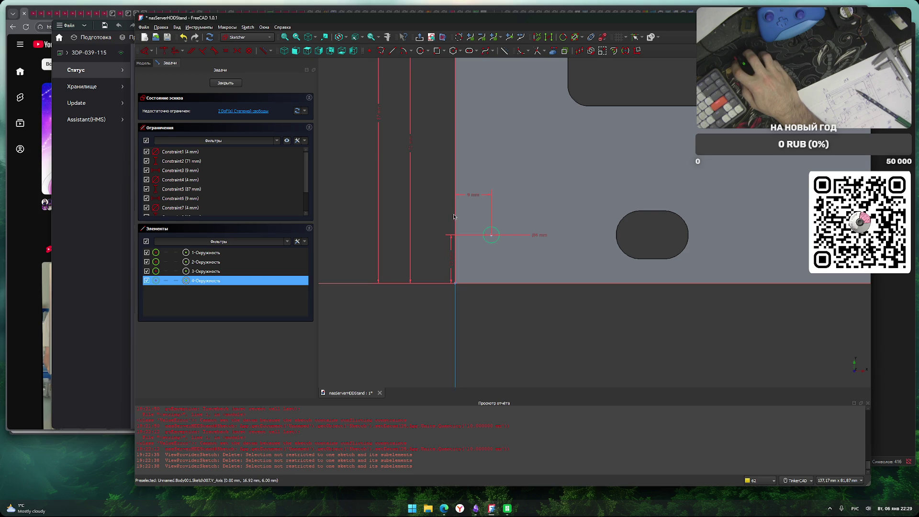
mouse_move(525, 326)
middle_down()
mouse_move(668, 313)
mouse_move(584, 324)
middle_up()
key(l)
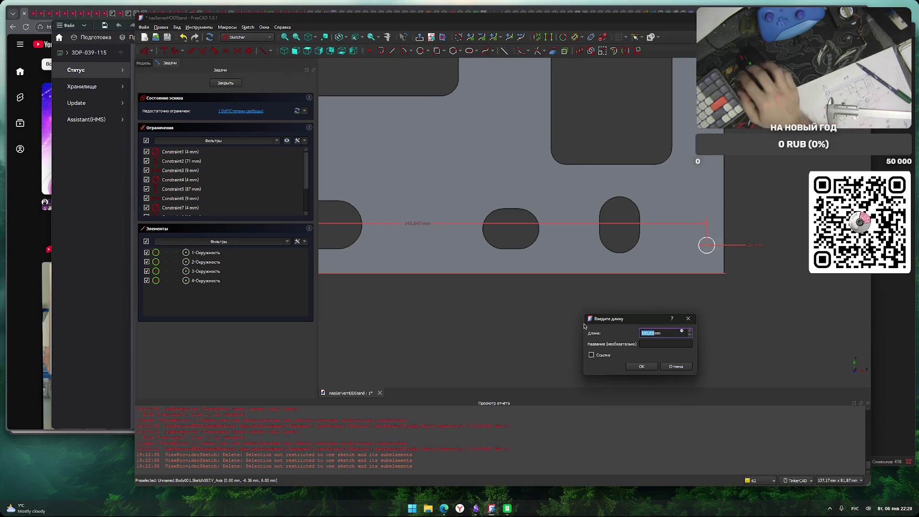
text(140)
key(Return)
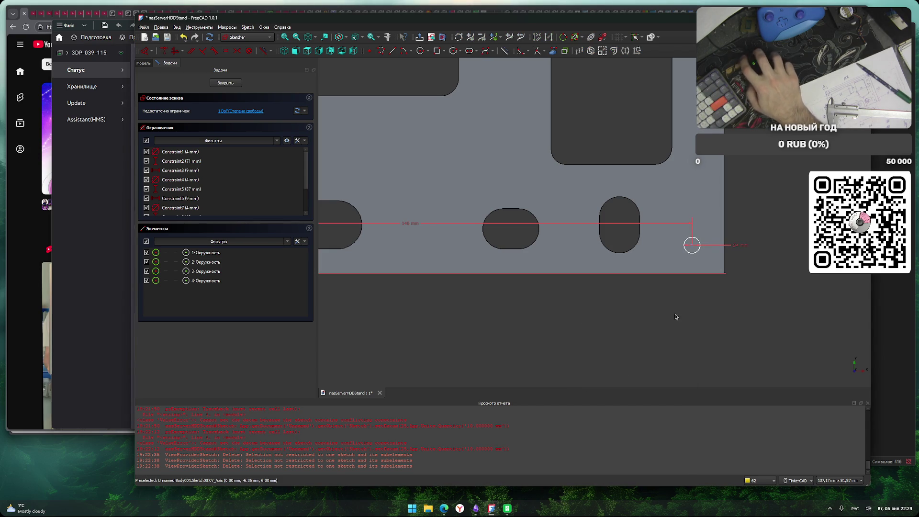
Duplicate the fourth hole circle with its dimensions using copy and paste.
click(700, 245)
key(ctrl+c)
key(ctrl+v)
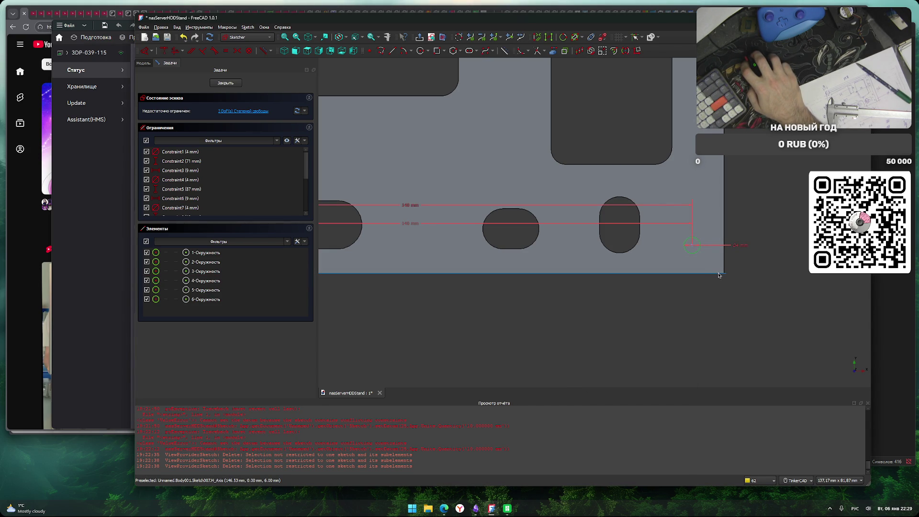
scroll(701, 312, down, 2)
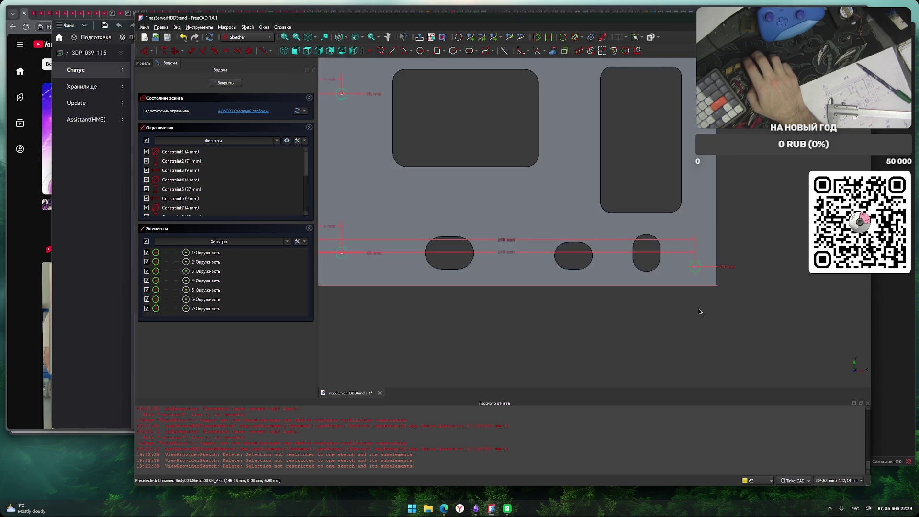
scroll(692, 333, up, 2)
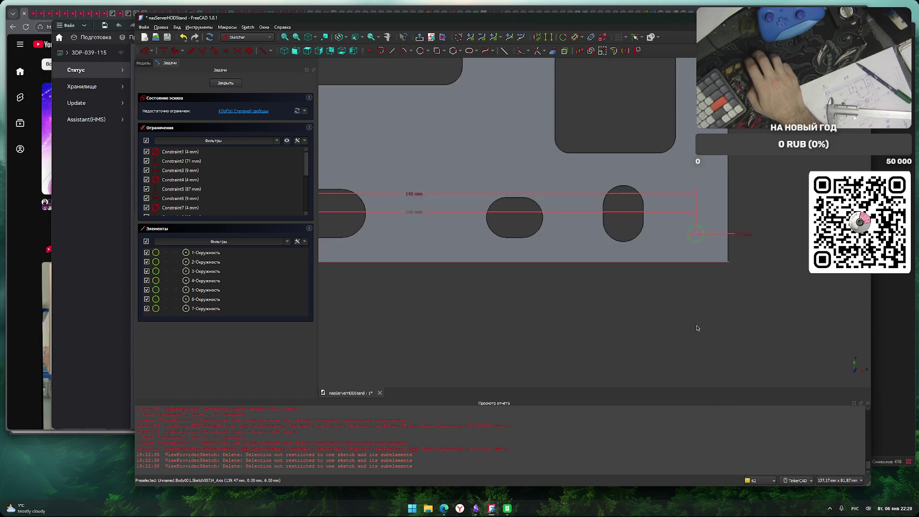
middle_drag(699, 332, 710, 345)
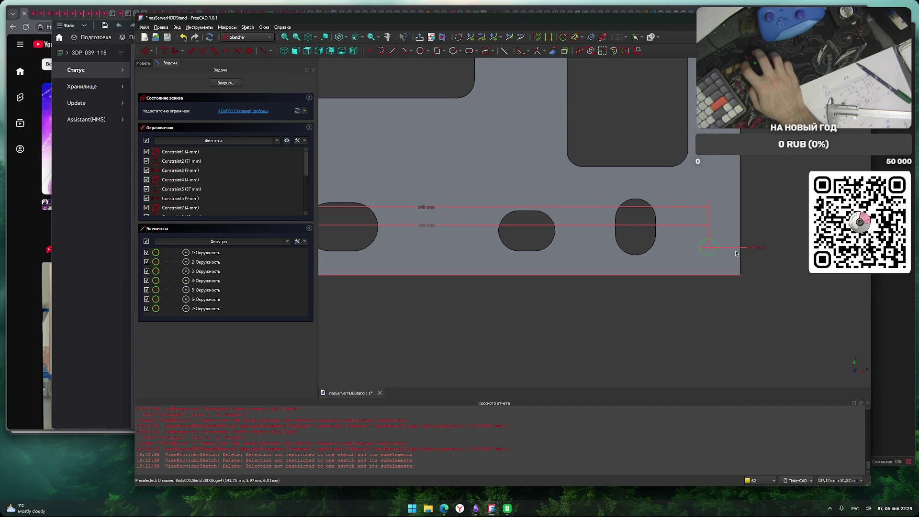
Fix a hole circle's vertical position with a 21 mm distance constraint.
click(712, 249)
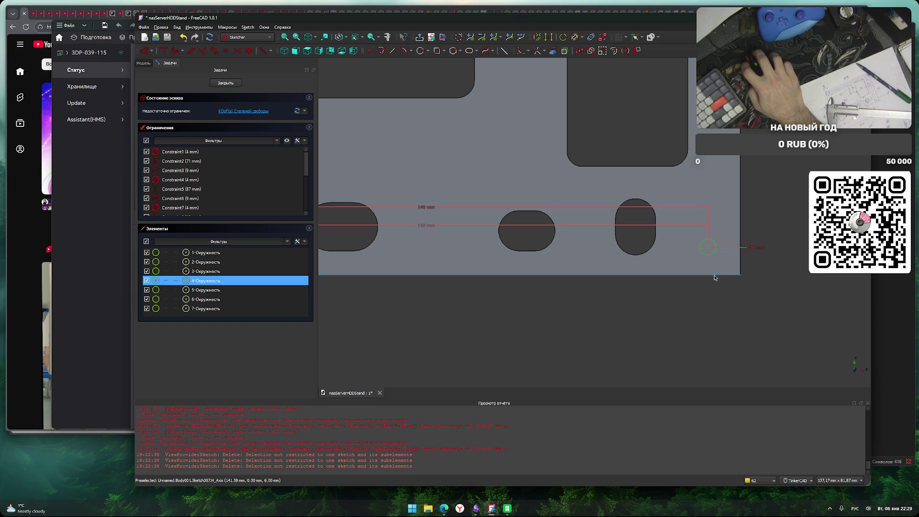
key(l)
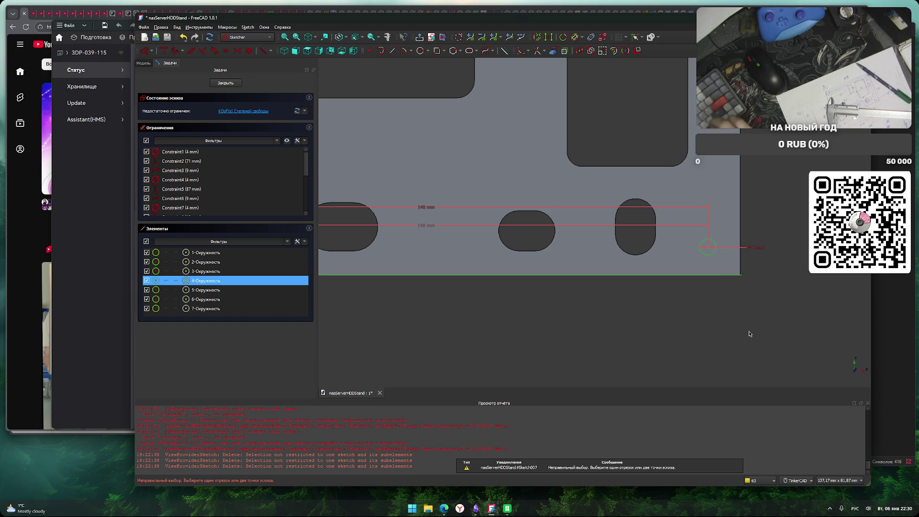
click(728, 254)
scroll(727, 254, up, 5)
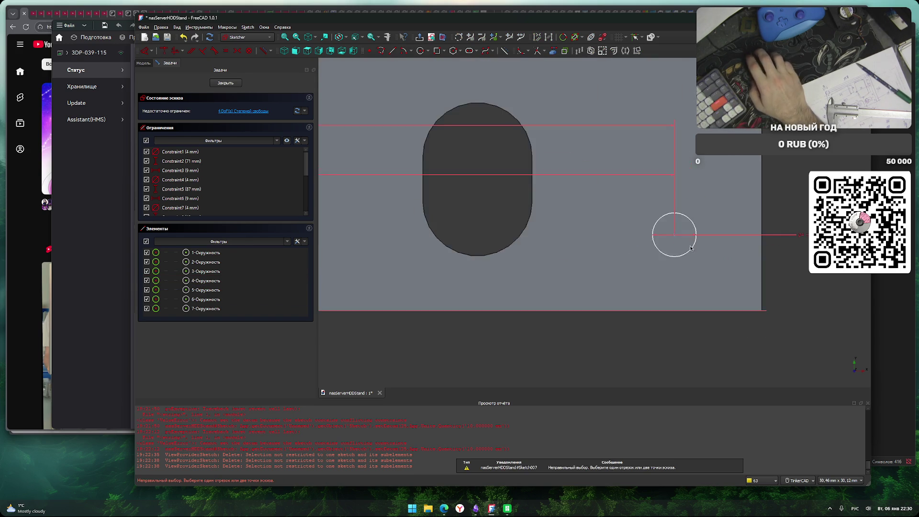
click(676, 236)
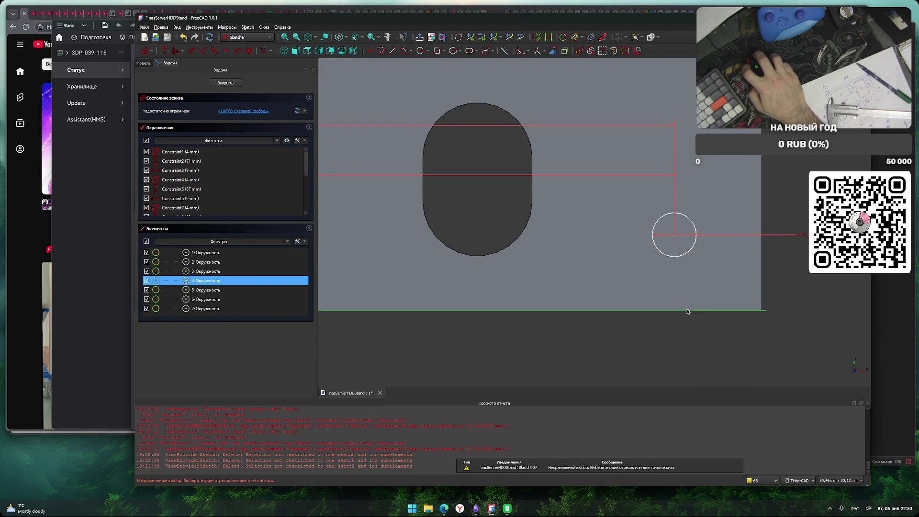
key(i)
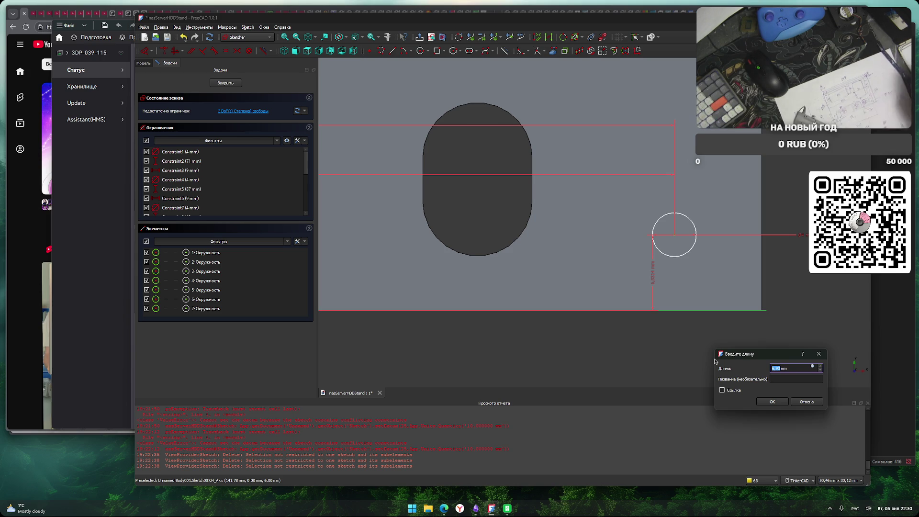
key(Escape)
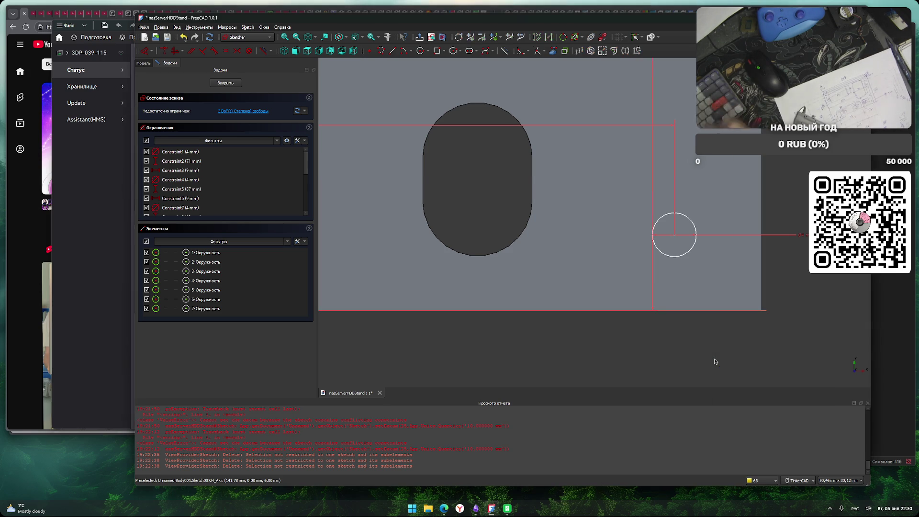
click(675, 237)
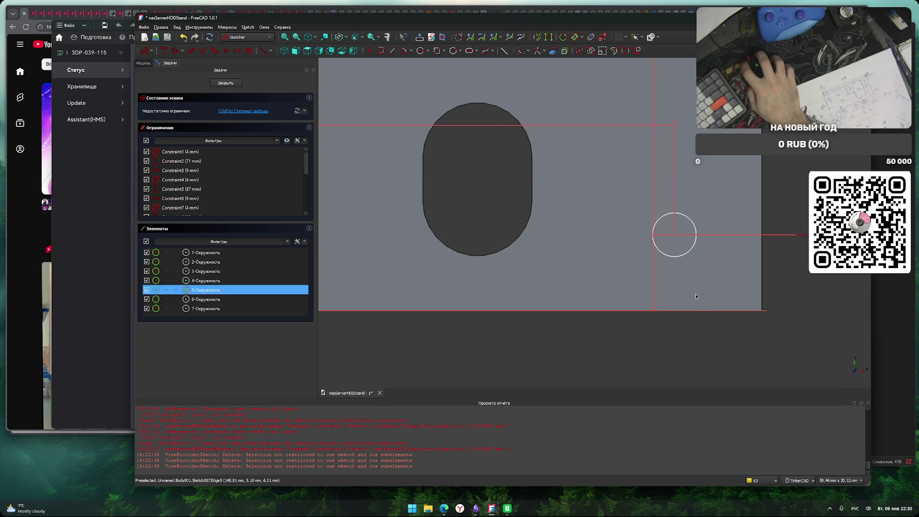
key(i)
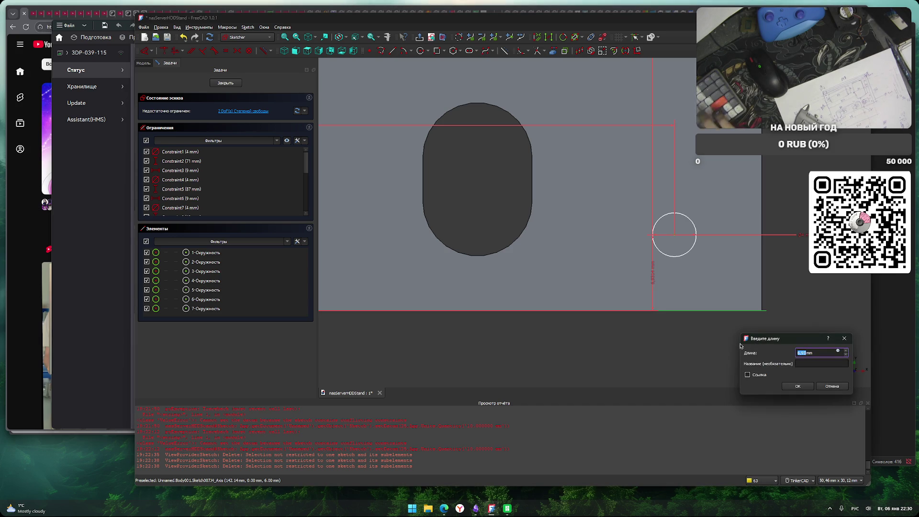
key(Escape)
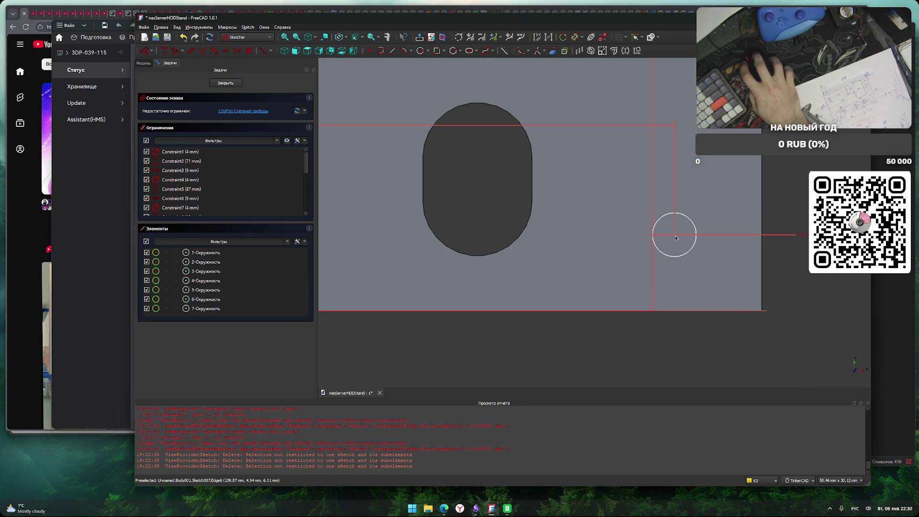
click(675, 237)
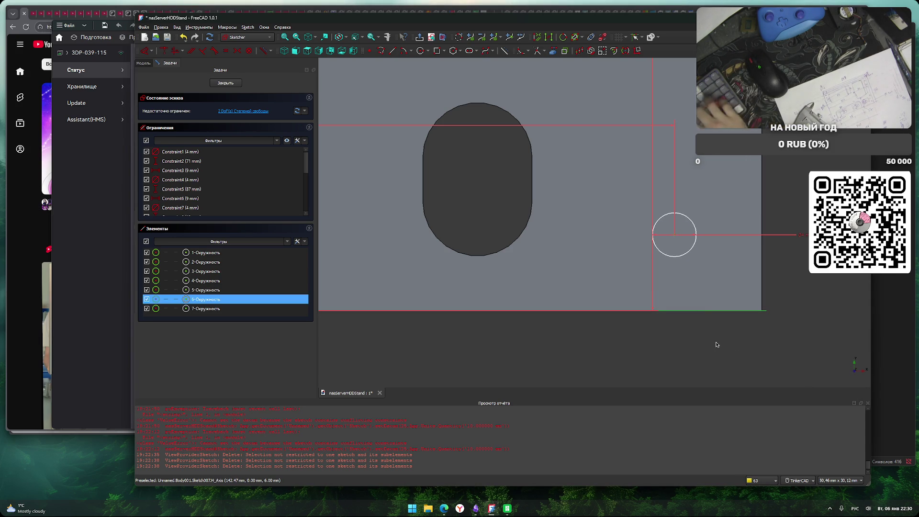
text(i21)
key(Return)
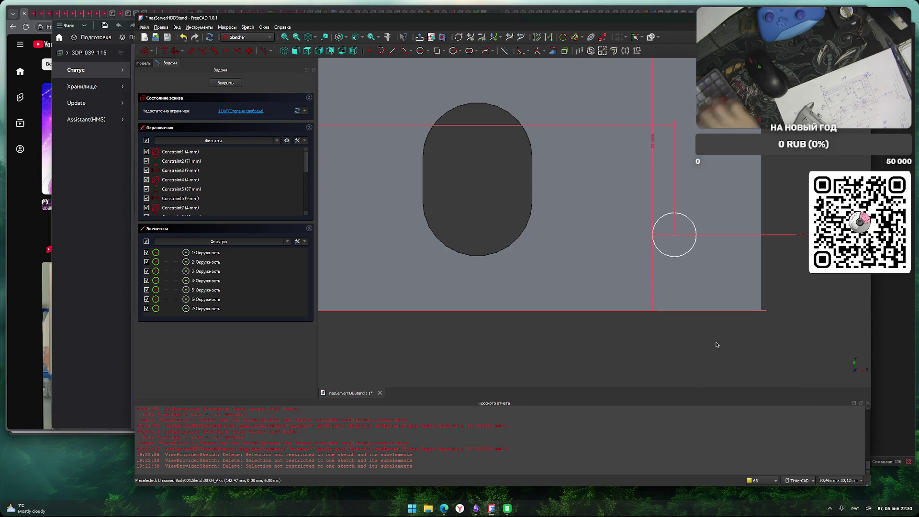
Place the last hole circle 6 mm above the plate's bottom edge.
click(675, 235)
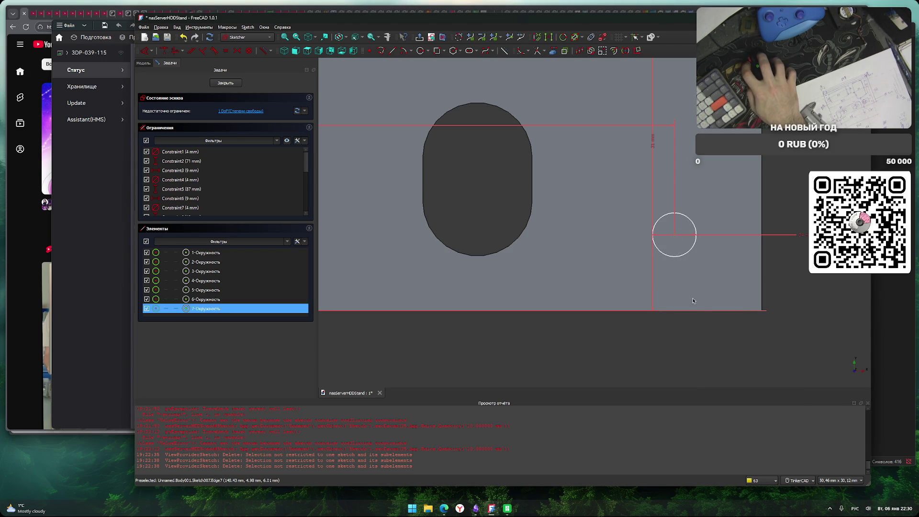
click(694, 311)
text(i6)
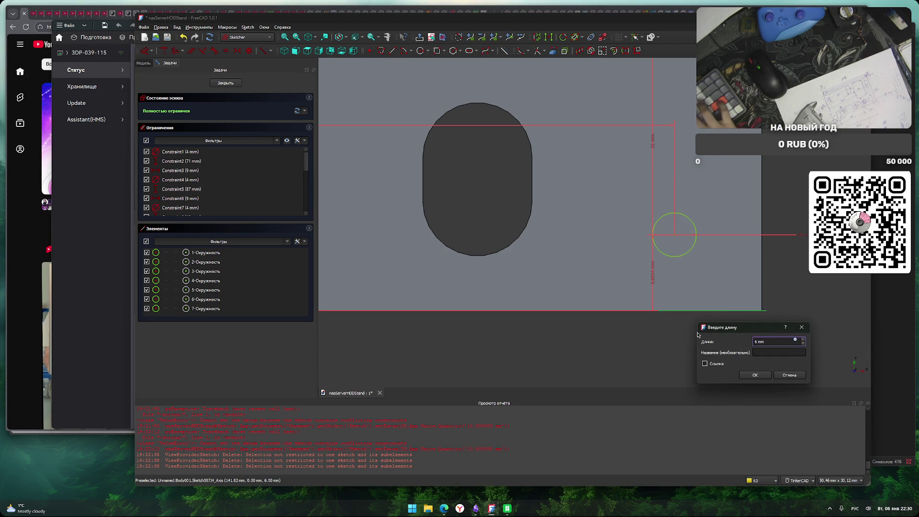
key(Return)
Fit and pan the view to check all seven hole circles, then close the Sketcher.
key(v)
key(f)
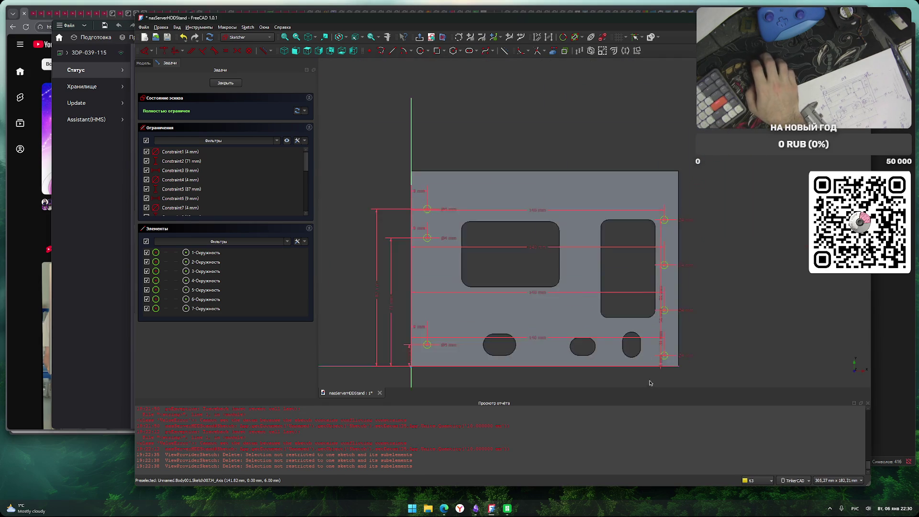
scroll(650, 386, up, 2)
scroll(708, 268, down, 2)
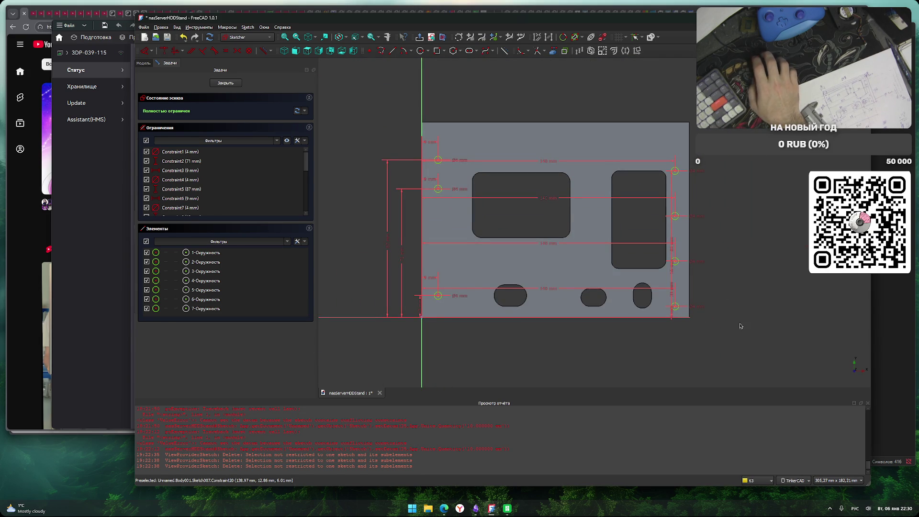
scroll(739, 322, up, 1)
scroll(725, 324, down, 1)
scroll(720, 331, up, 1)
scroll(723, 332, down, 1)
middle_drag(722, 337, 708, 335)
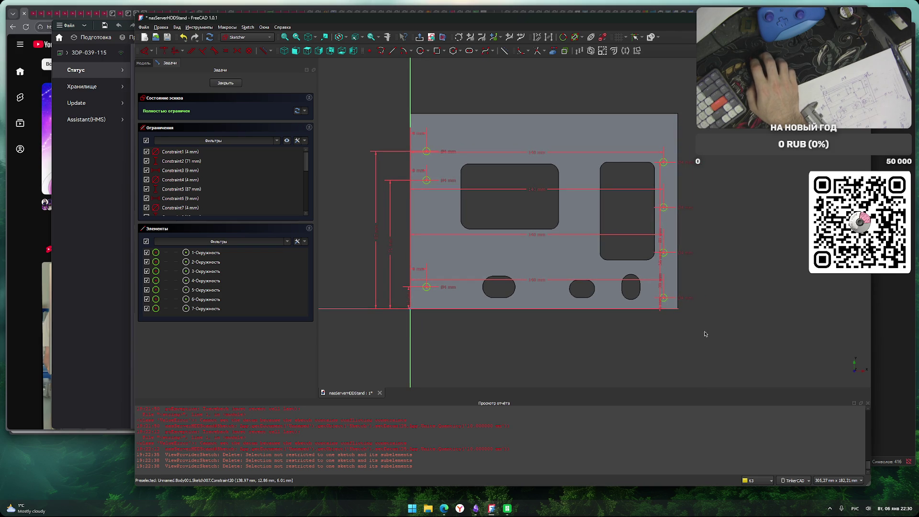
middle_drag(711, 321, 712, 336)
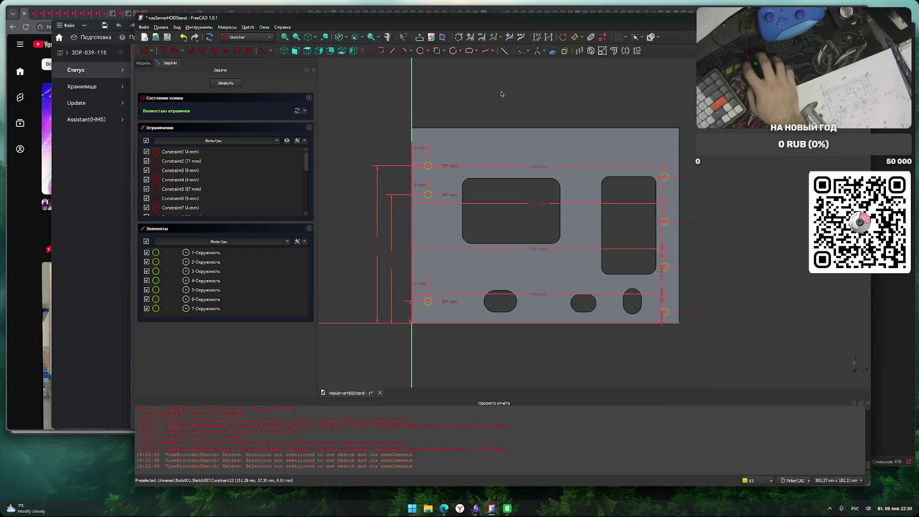
click(225, 83)
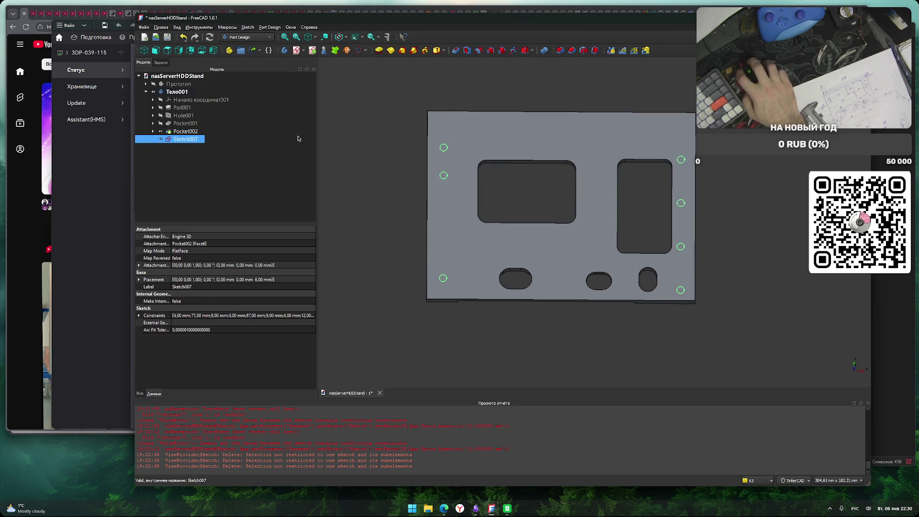
Pocket Sketch007 10 mm deep to cut the seven 4 mm holes through the plate.
click(456, 50)
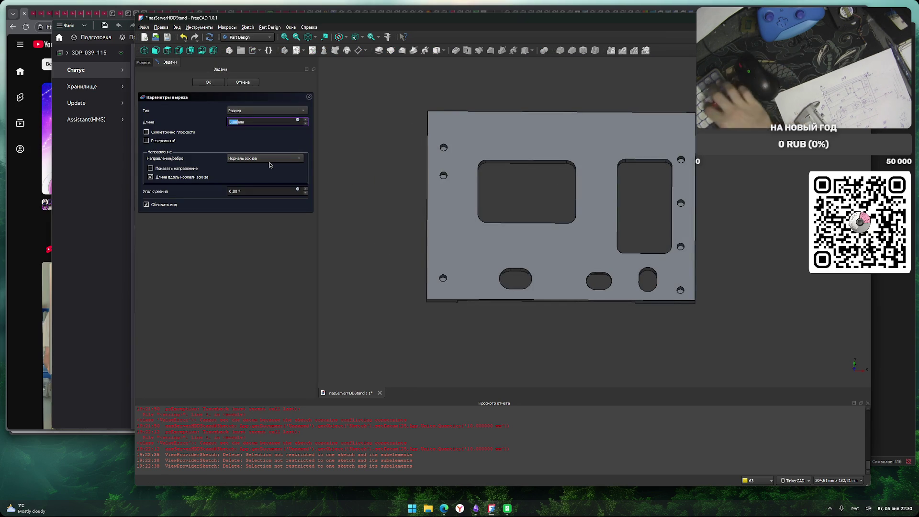
text(10)
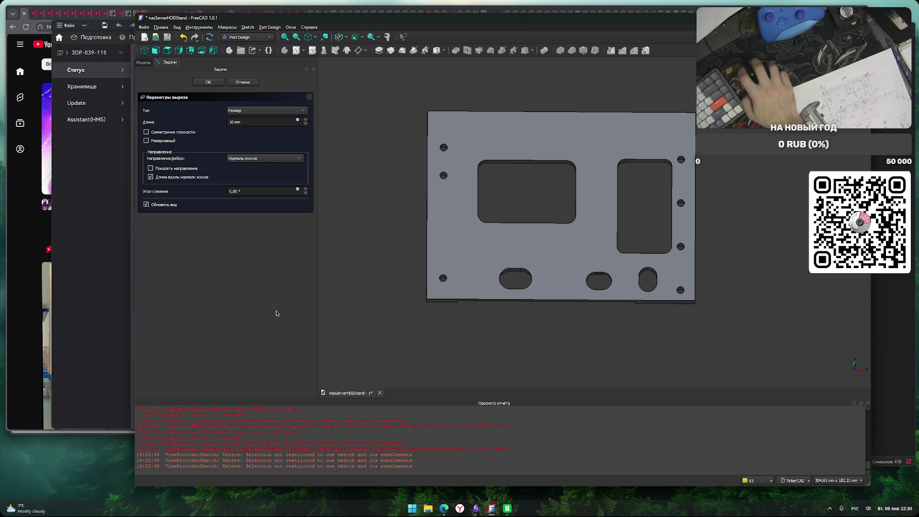
click(209, 82)
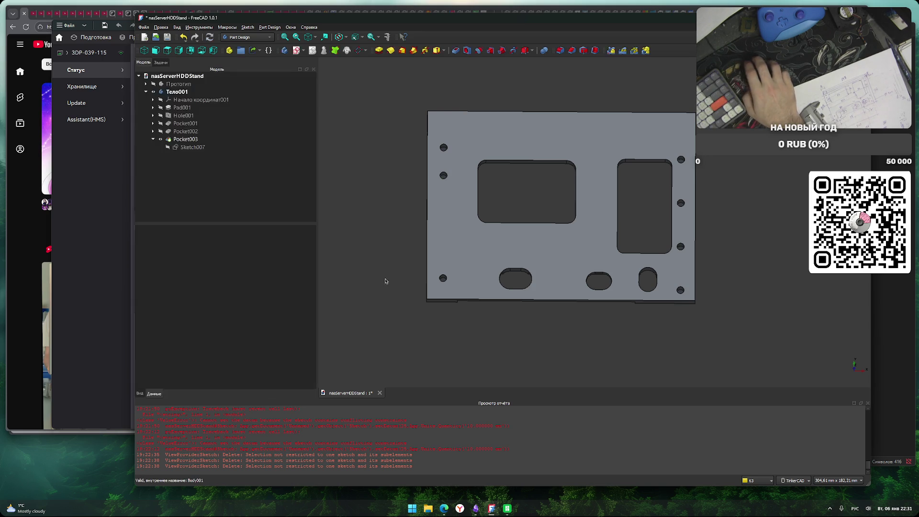
mouse_move(488, 342)
right_down()
mouse_move(494, 273)
mouse_move(508, 343)
mouse_move(488, 344)
mouse_move(550, 329)
mouse_move(535, 341)
right_up()
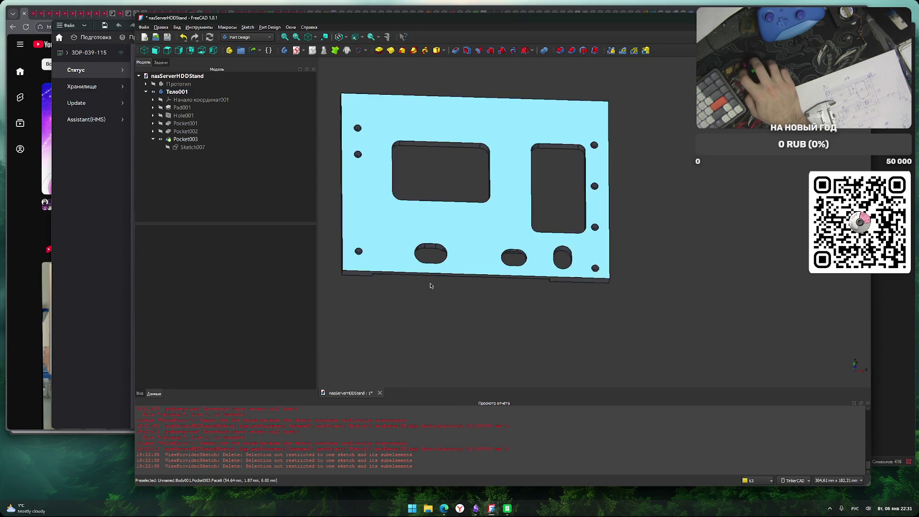
Export Pocket003 as nasServerHDDStand-Тело001Pocket003.stl into the 3D модели folder.
click(371, 219)
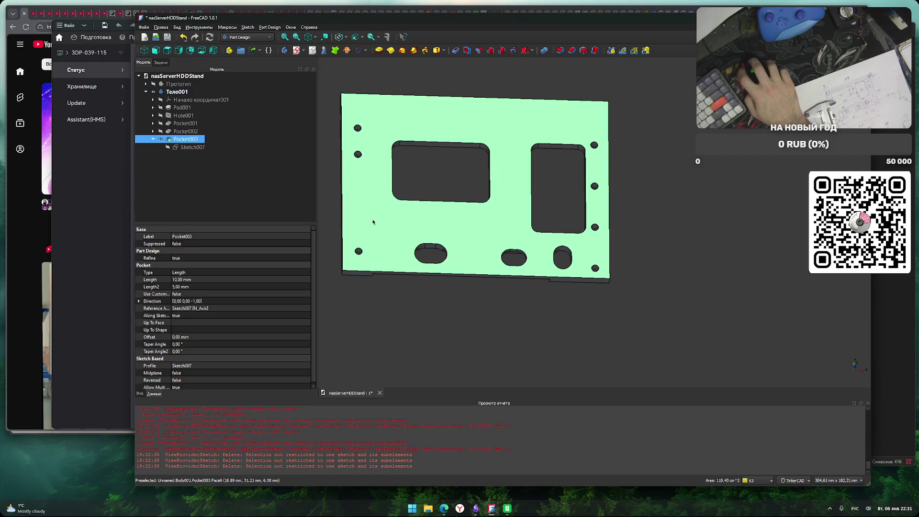
key(ctrl+e)
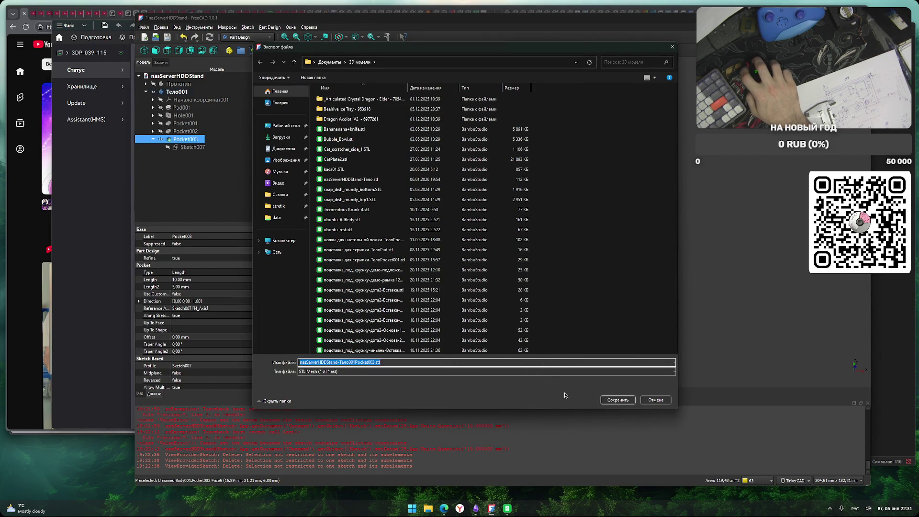
click(617, 403)
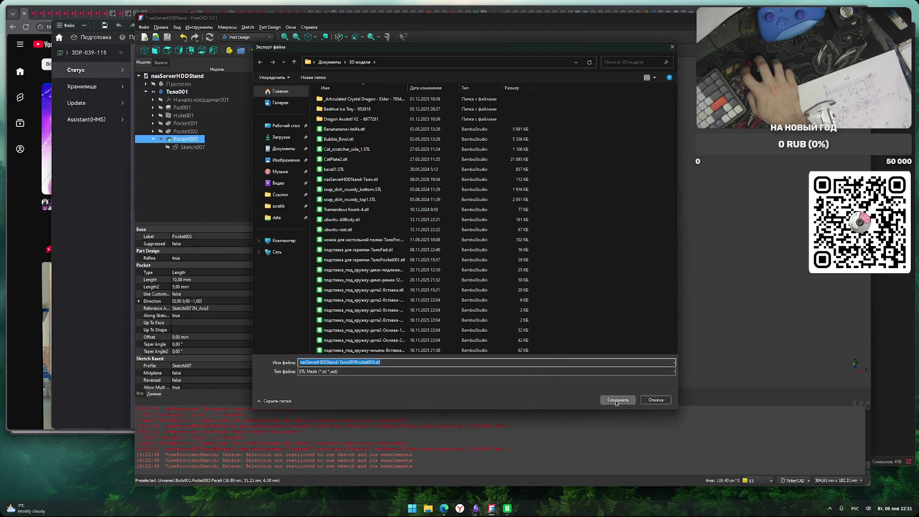
click(507, 509)
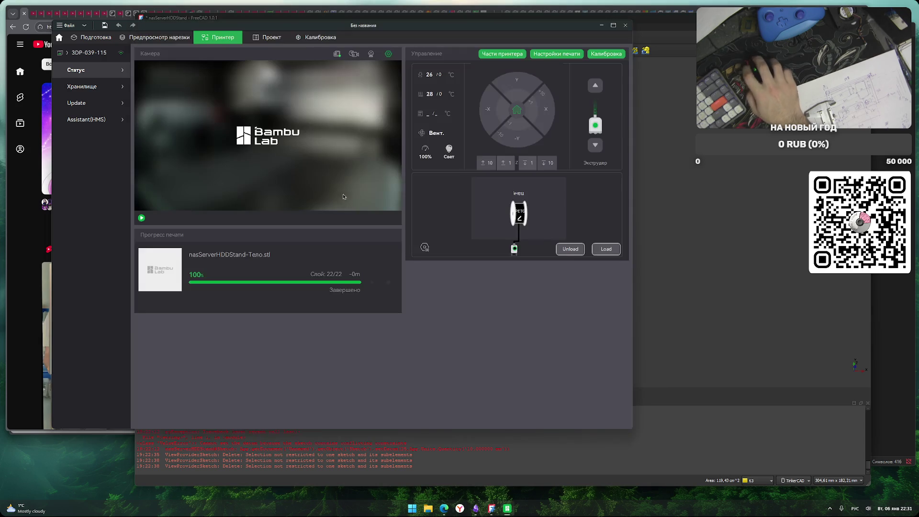
Delete the old plate model and drag the new STL onto the build plate.
click(93, 37)
click(365, 223)
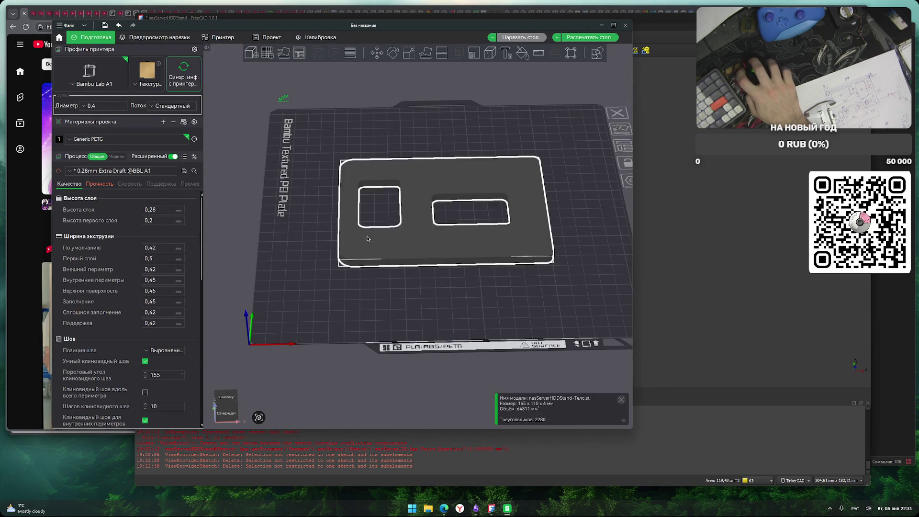
key(Delete)
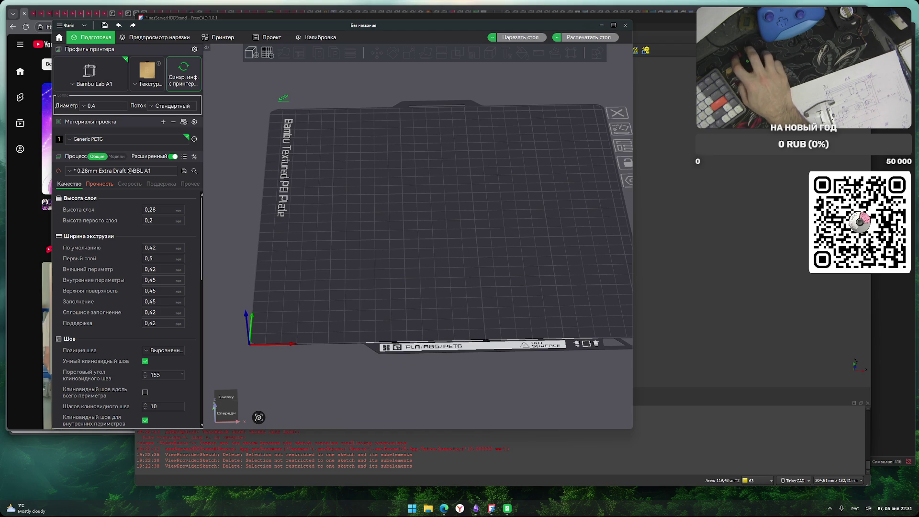
mouse_move(202, 345)
mouse_down()
mouse_move(225, 295)
mouse_move(306, 292)
mouse_up()
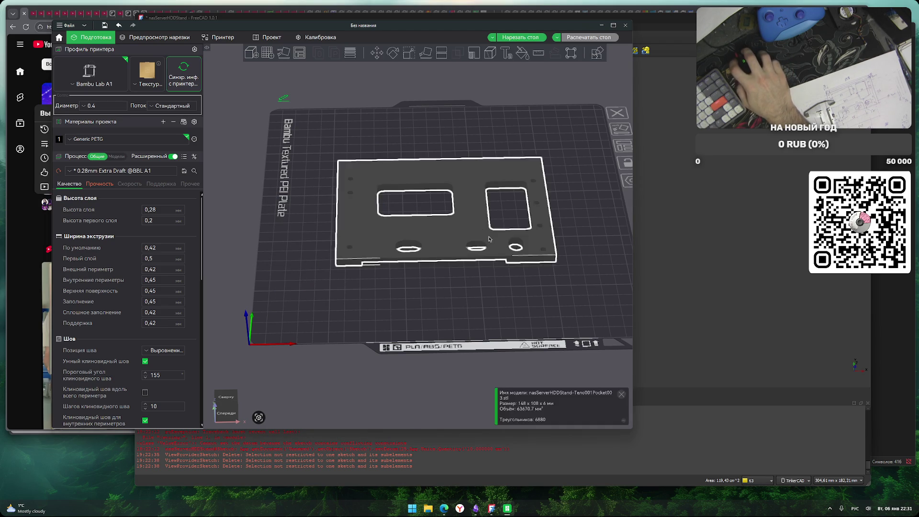
Undo a trial rotation so the plate lies flat, then inspect it on the build plate.
click(392, 53)
mouse_move(464, 136)
mouse_down()
mouse_move(471, 139)
mouse_move(457, 285)
mouse_up()
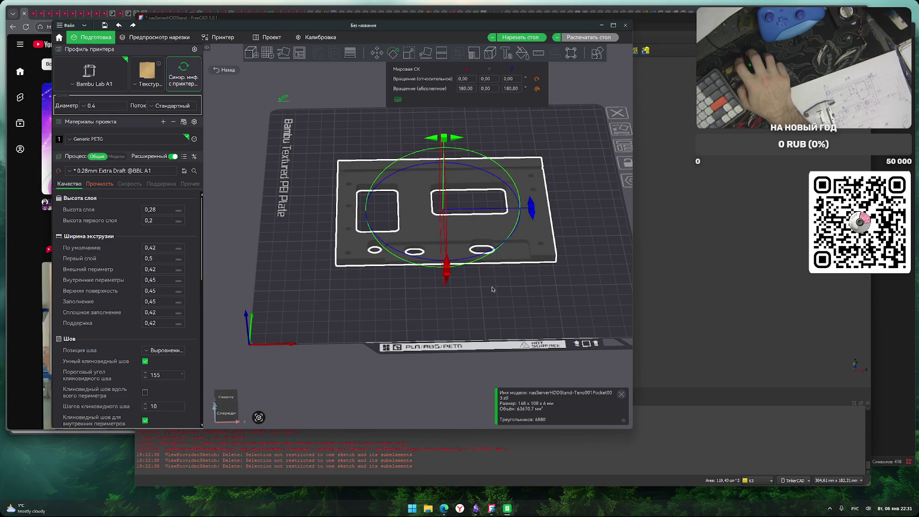
key(ctrl+z)
mouse_move(461, 141)
mouse_down()
mouse_move(465, 230)
mouse_move(459, 249)
mouse_move(456, 242)
mouse_move(466, 146)
mouse_move(494, 268)
mouse_move(455, 279)
mouse_up()
click(485, 322)
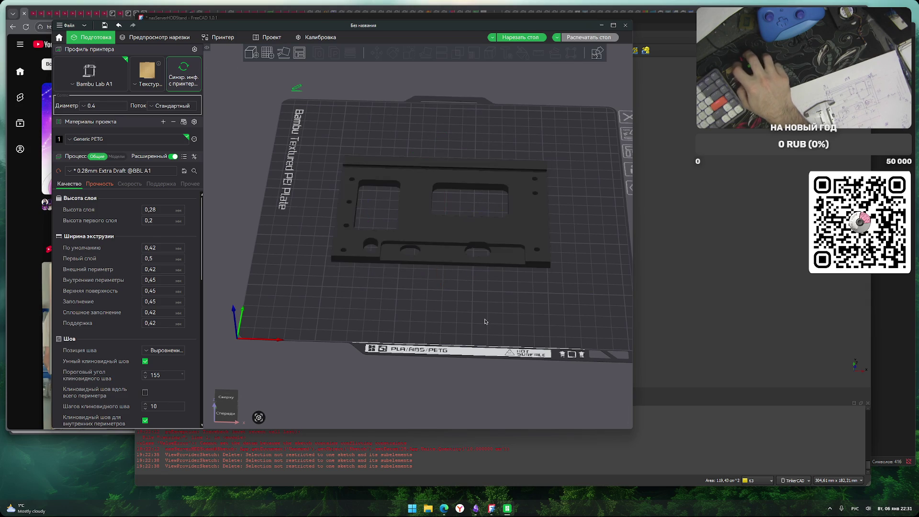
scroll(497, 312, up, 5)
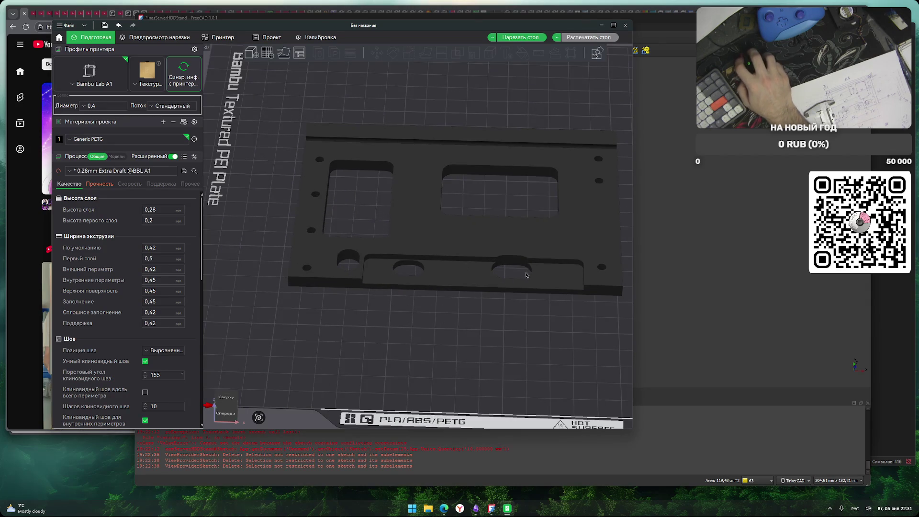
scroll(495, 281, up, 2)
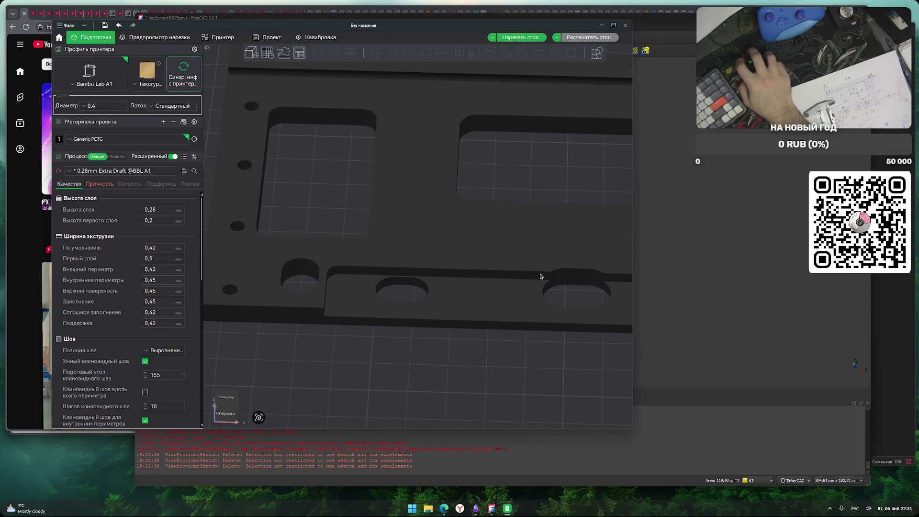
scroll(396, 300, down, 3)
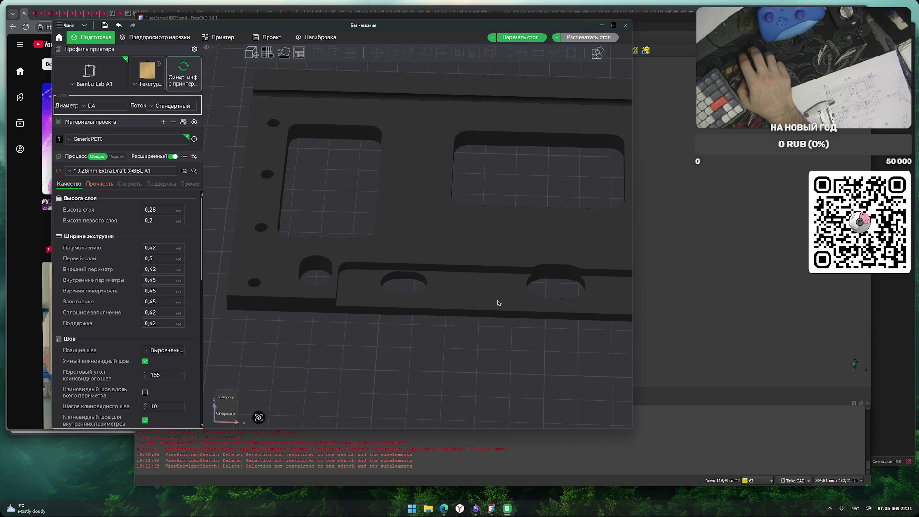
scroll(514, 292, down, 3)
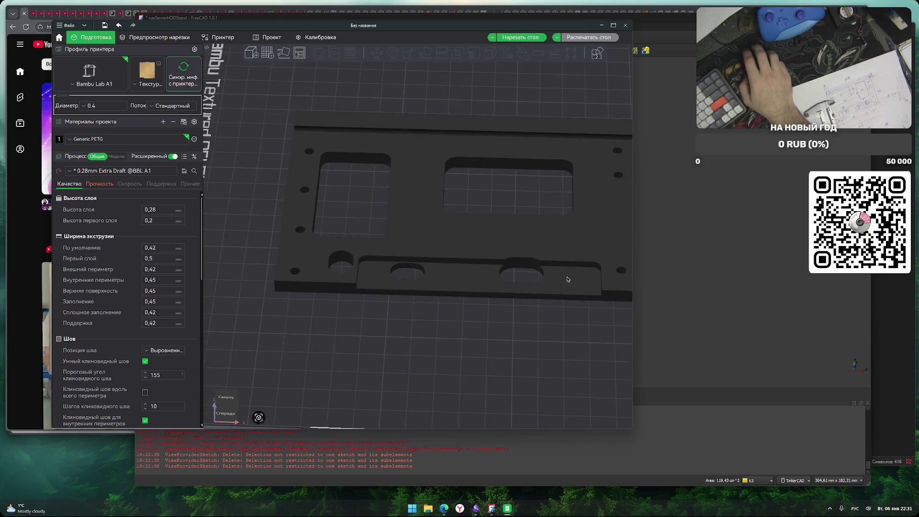
click(715, 201)
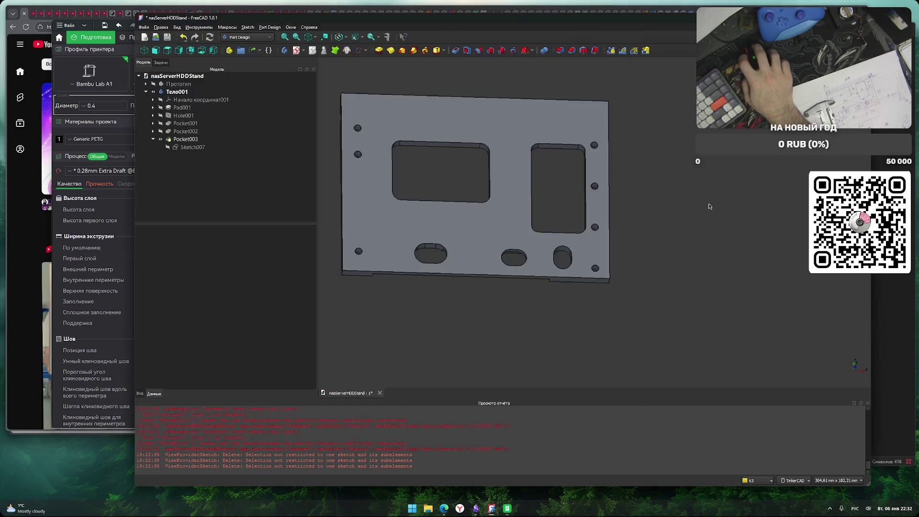
Show Sketch006 under Pocket002 and open it in the Sketcher to check its dimensions.
middle_drag(526, 304, 605, 285)
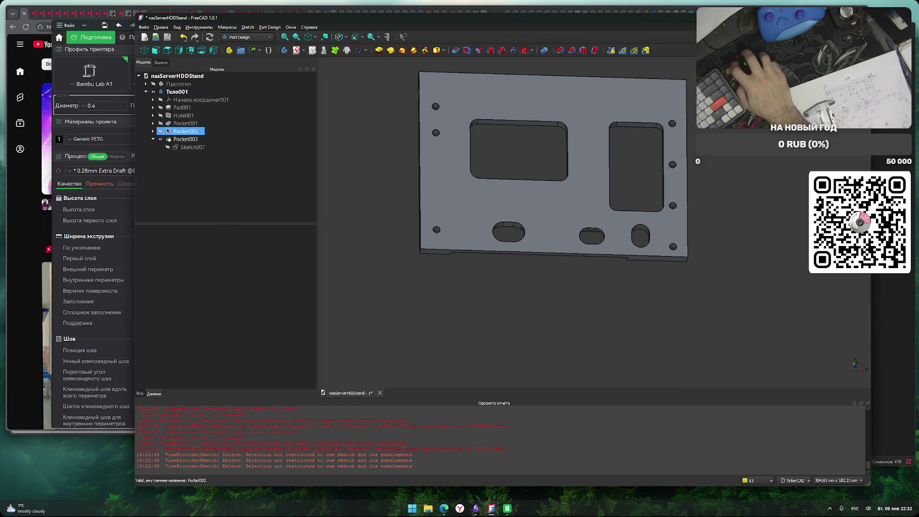
click(153, 131)
click(174, 148)
click(193, 140)
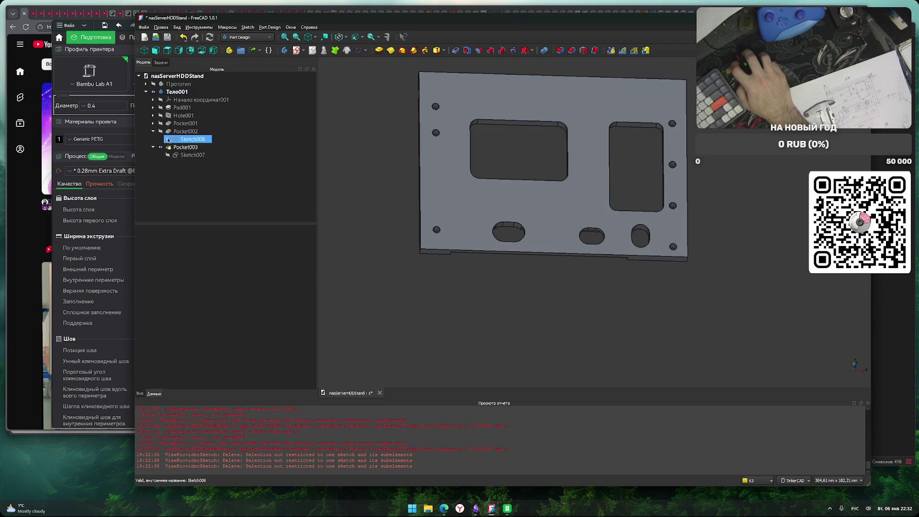
key(space)
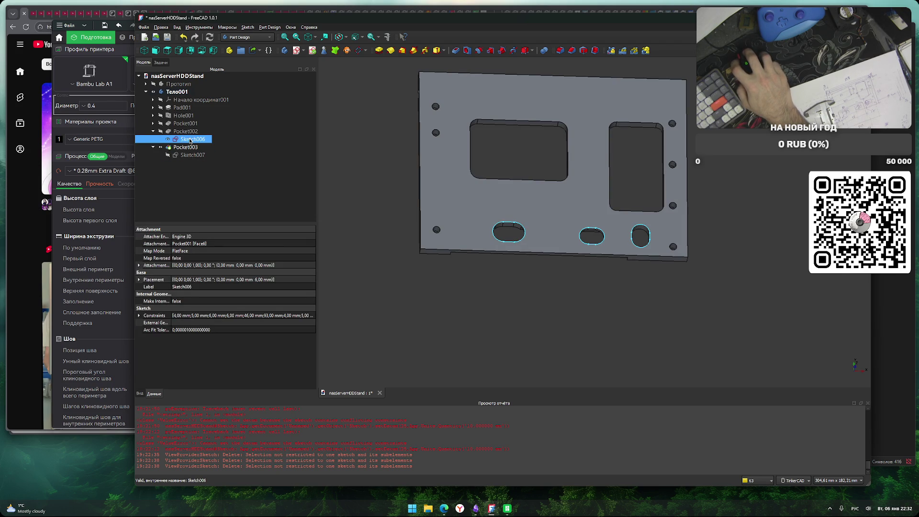
double_click(191, 140)
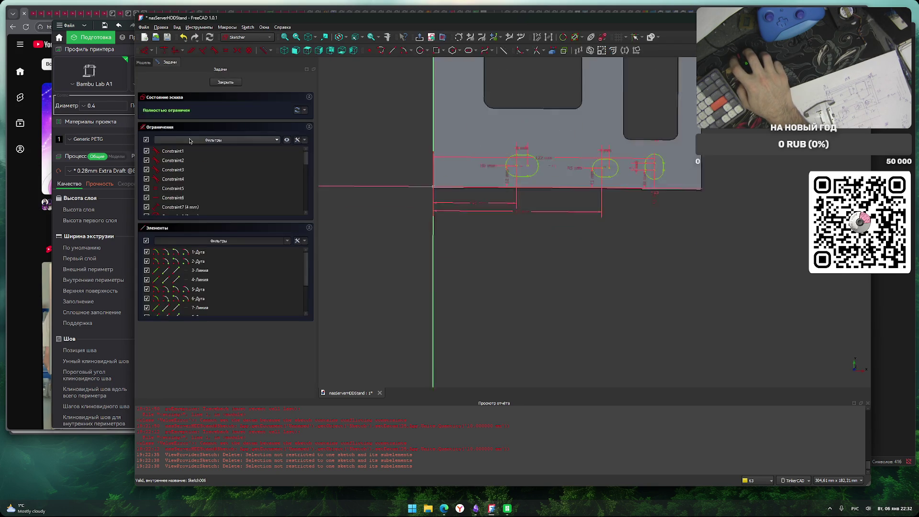
scroll(549, 225, up, 5)
scroll(570, 298, down, 3)
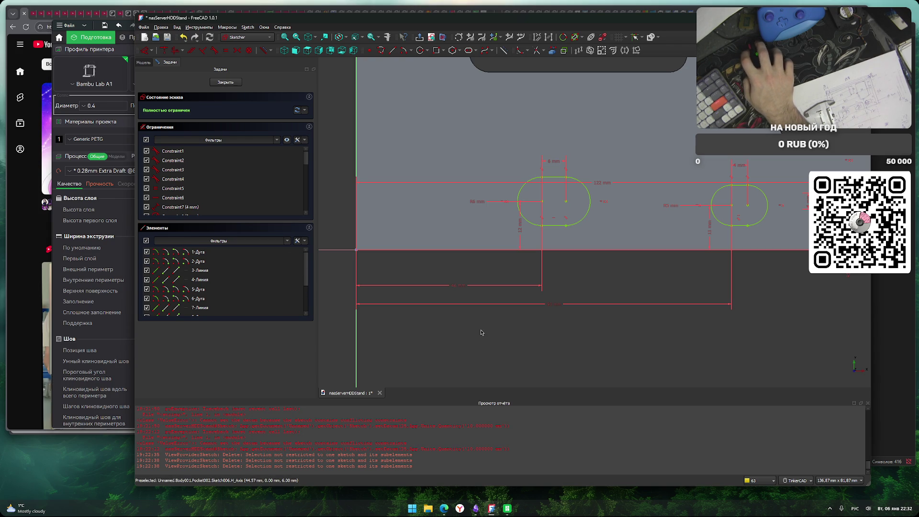
Save the FreeCAD document and slice the plate in Bambu Studio.
key(ctrl+s)
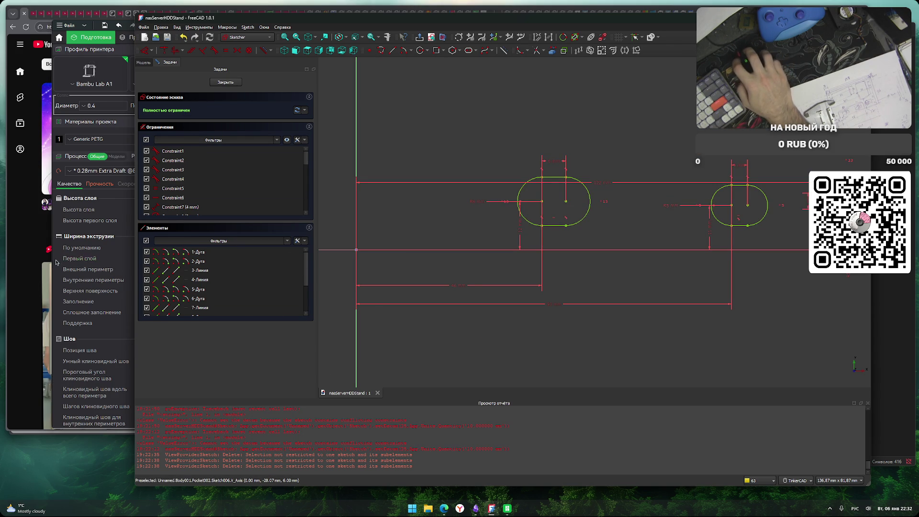
click(87, 338)
mouse_move(391, 314)
mouse_down()
mouse_move(439, 322)
mouse_move(409, 229)
mouse_up()
key(ctrl+r)
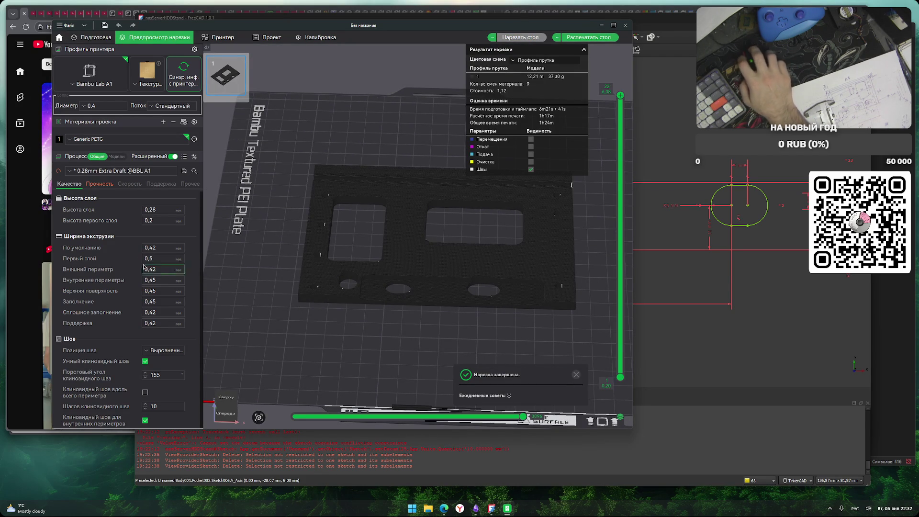
Review the strength, speed and support settings, then send the sliced plate to the A1 printer.
click(105, 185)
click(132, 185)
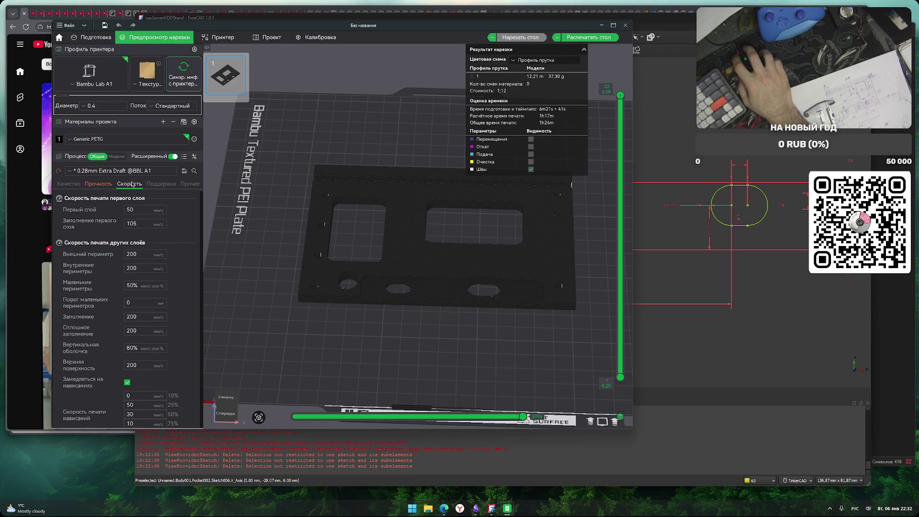
click(162, 187)
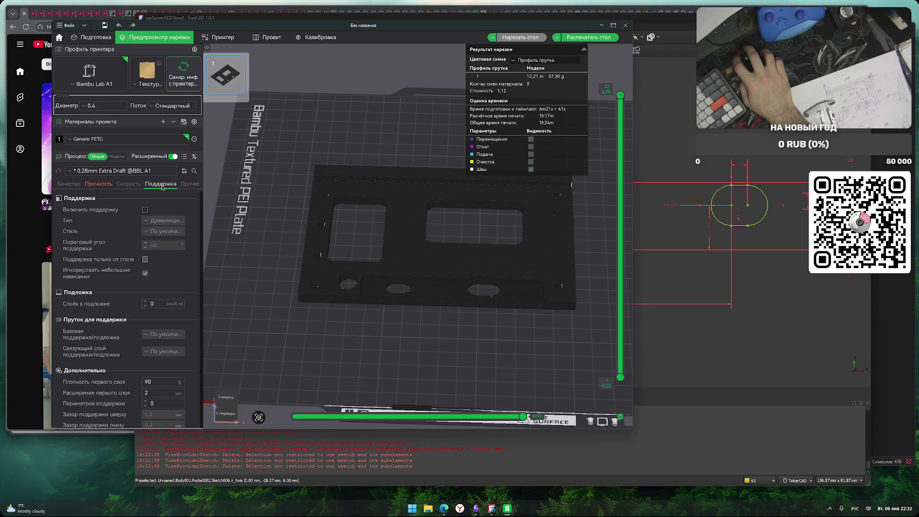
click(68, 185)
click(590, 39)
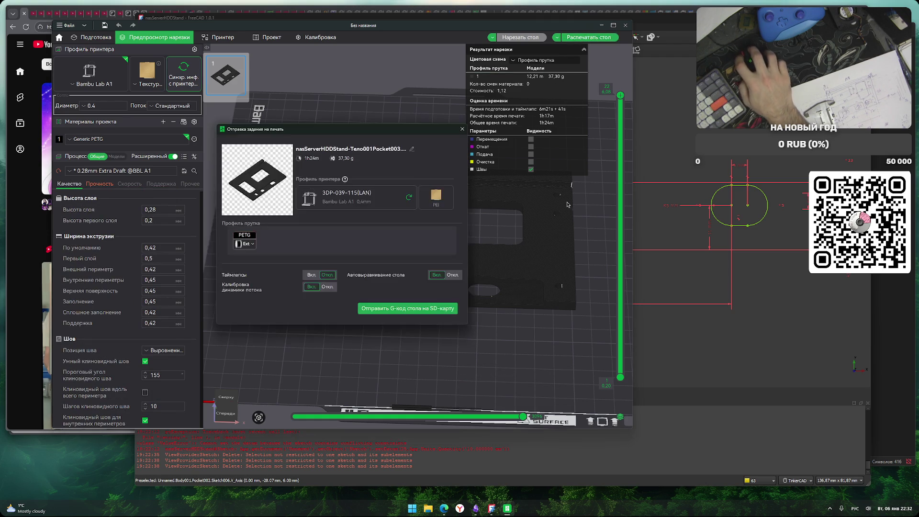
click(421, 309)
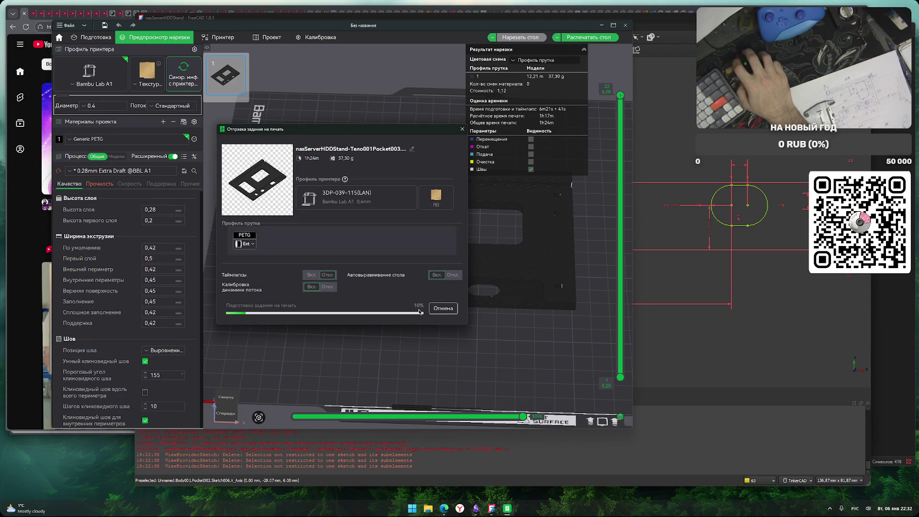